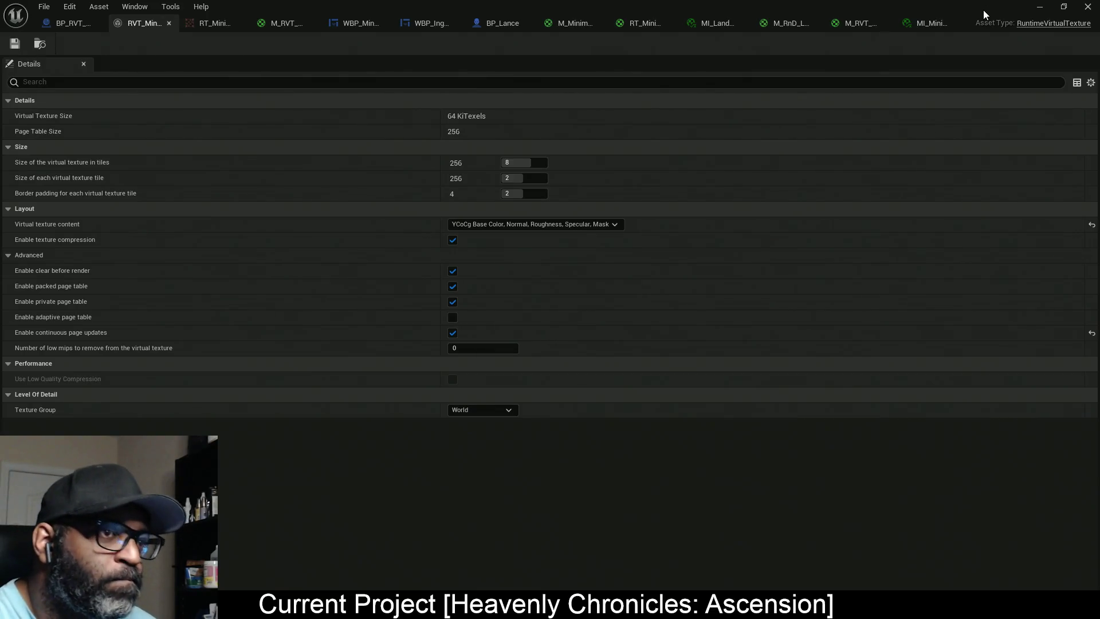
Step: Walk the character toward the walls in the game preview, then stop the preview
key(w)
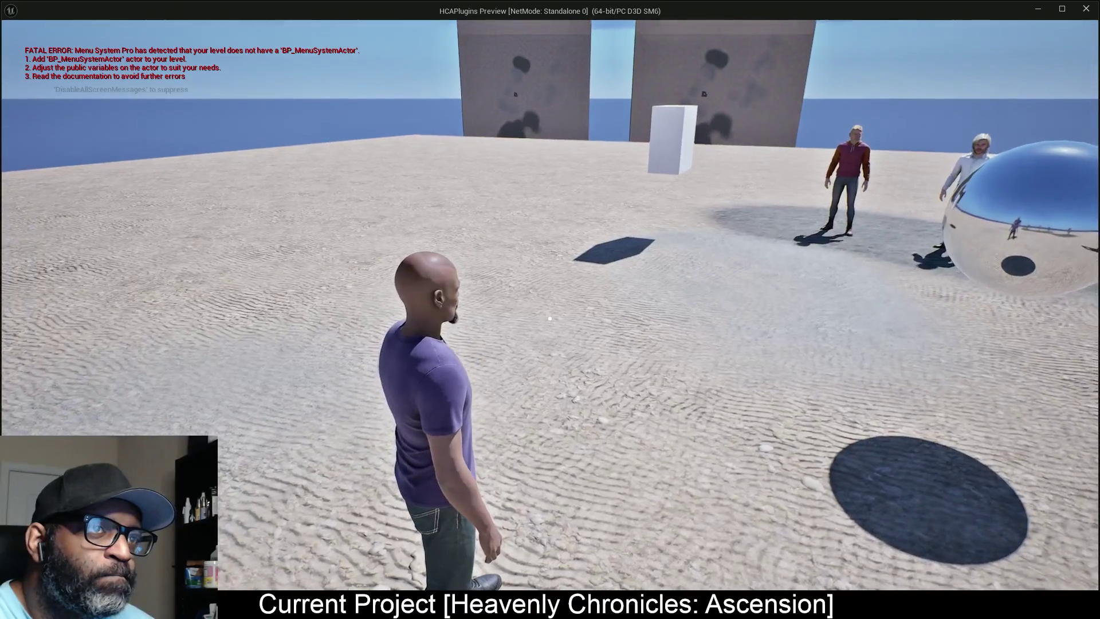
key(a)
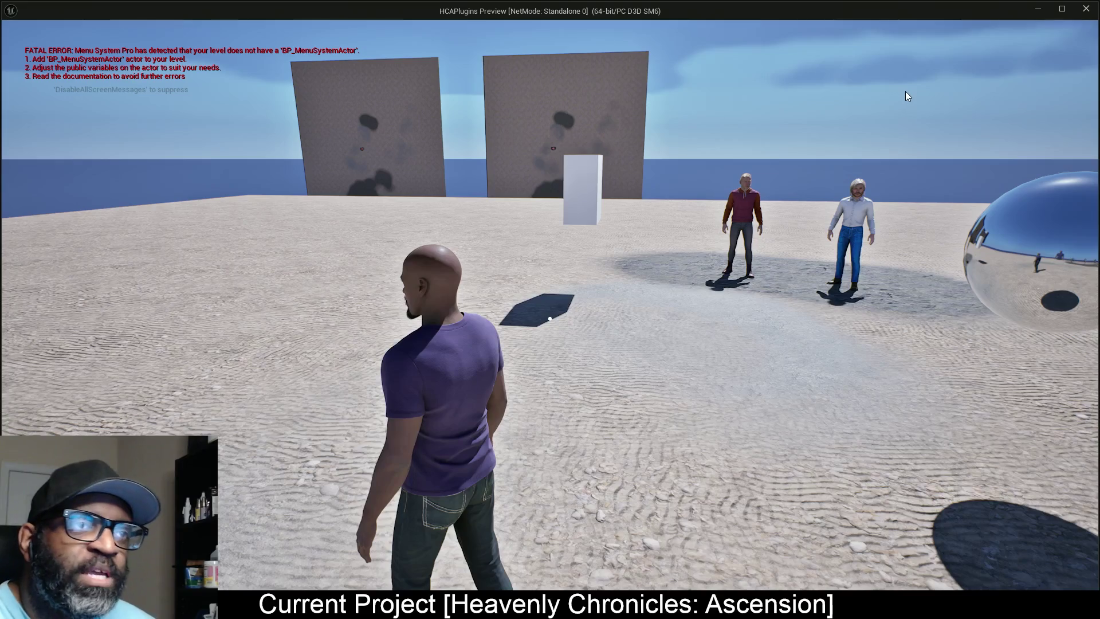
key(Escape)
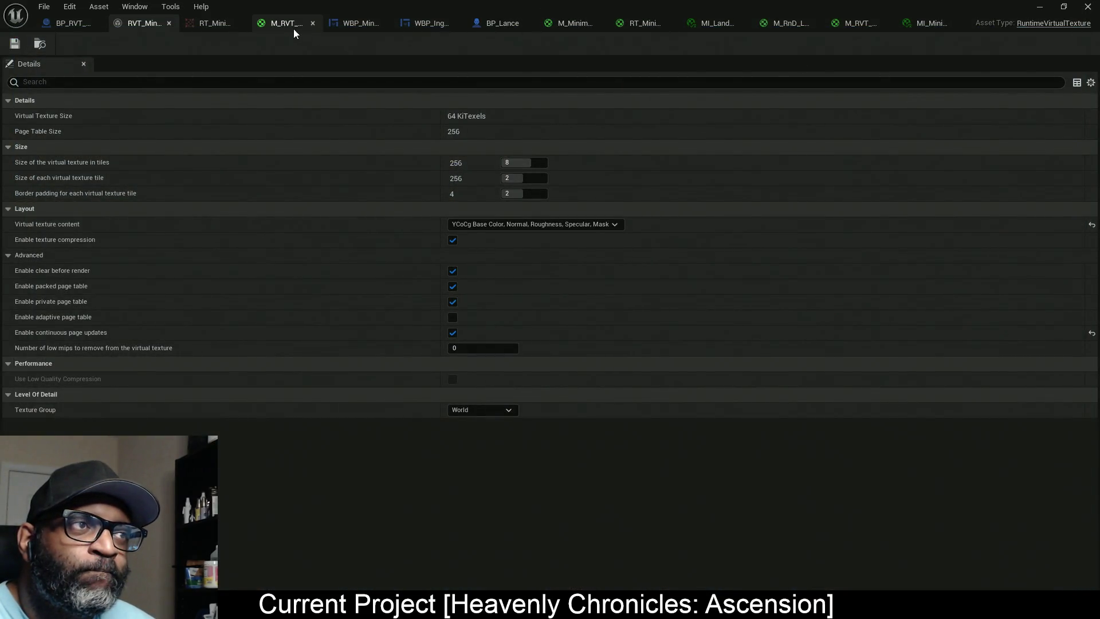
Step: Wire Constant 1 into M_RnD_Landscape's Runtime Virtual Texture Output Mask, apply, and move to M_MinimapMarker
click(293, 26)
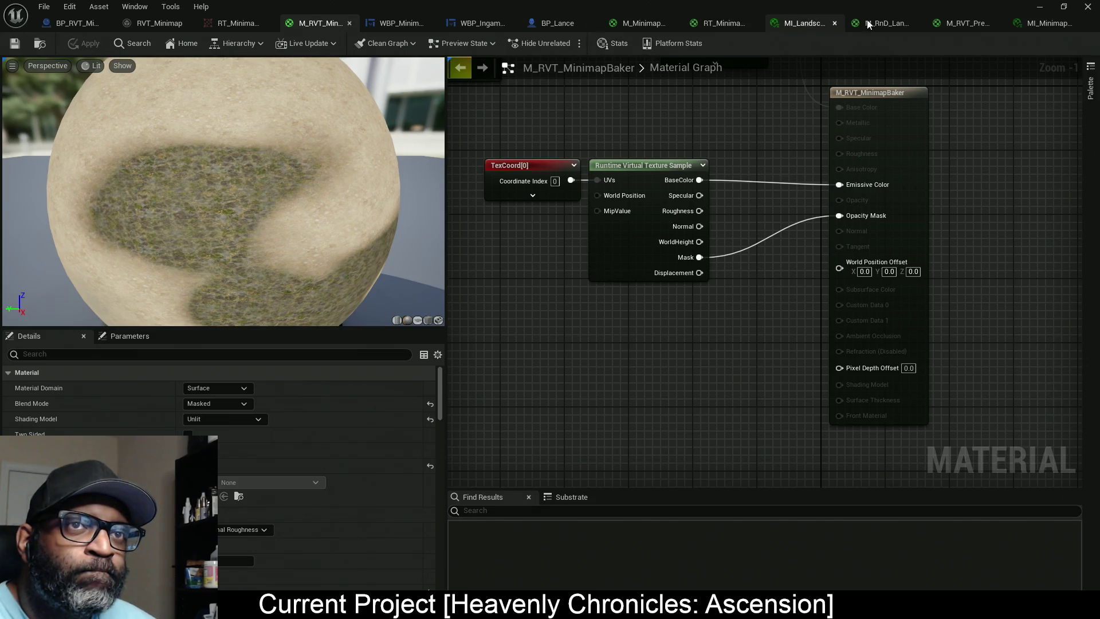
click(887, 23)
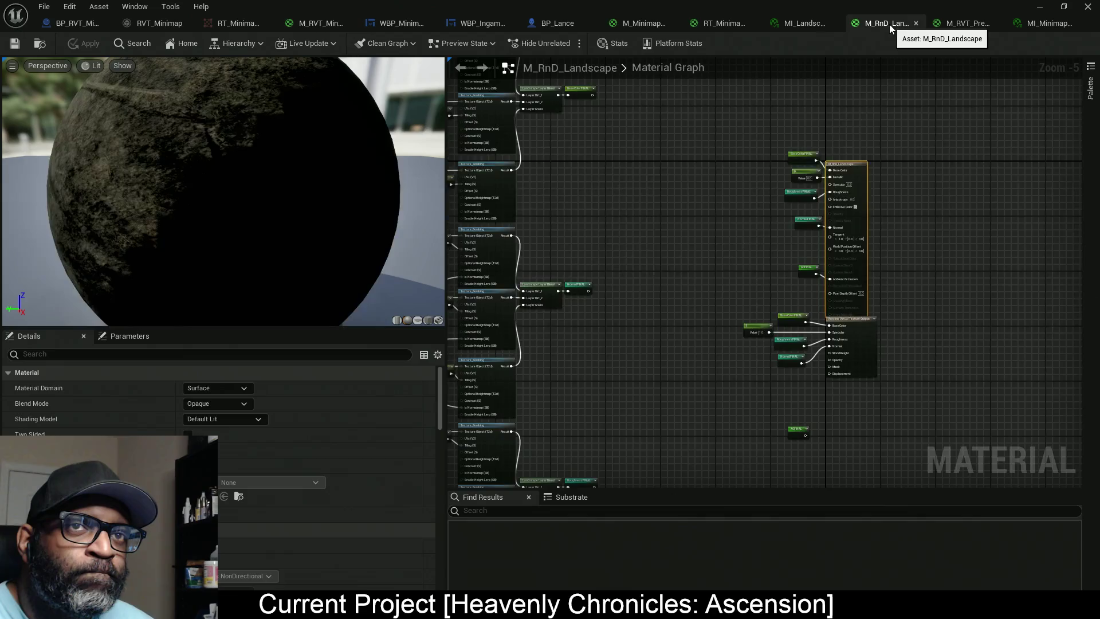
scroll(838, 379, up, 5)
scroll(841, 382, up, 3)
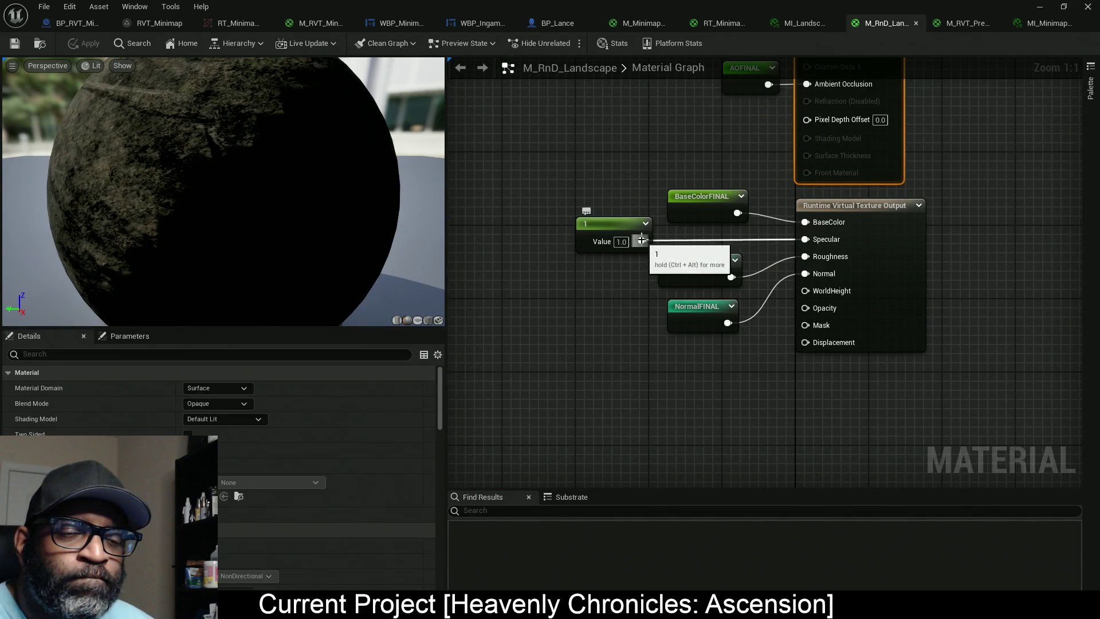
mouse_move(805, 325)
mouse_down()
mouse_move(679, 272)
mouse_move(635, 240)
mouse_up()
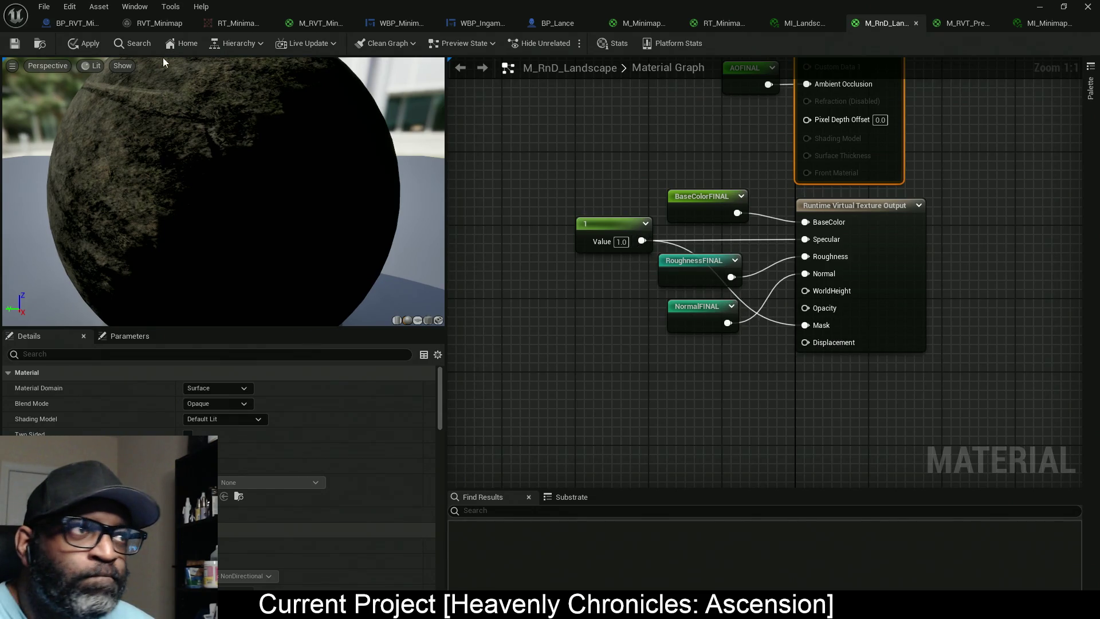
click(85, 44)
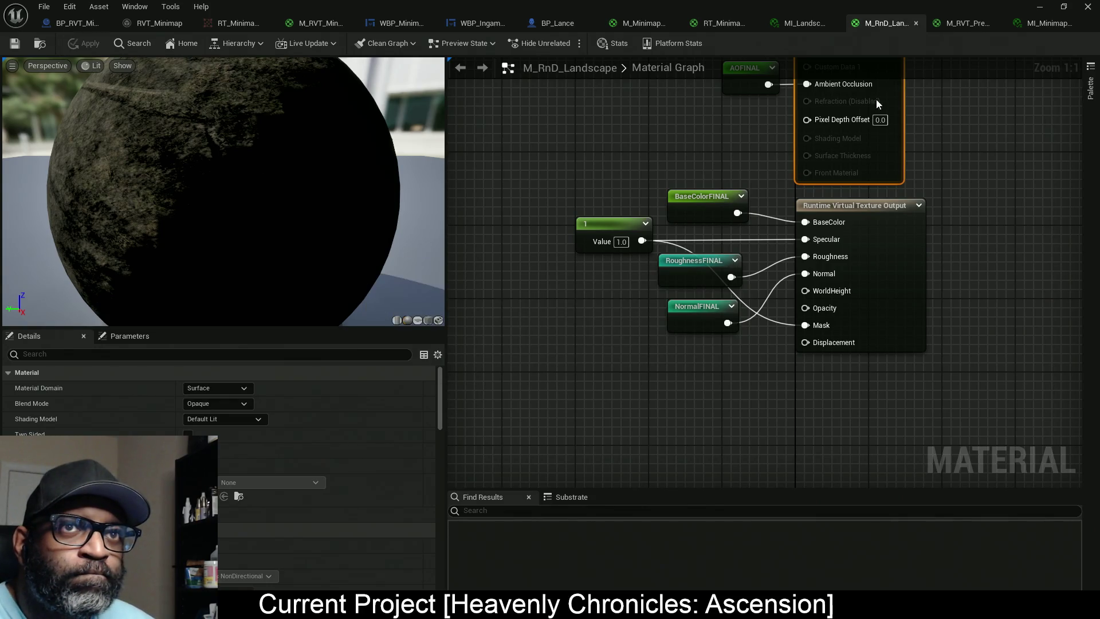
click(642, 23)
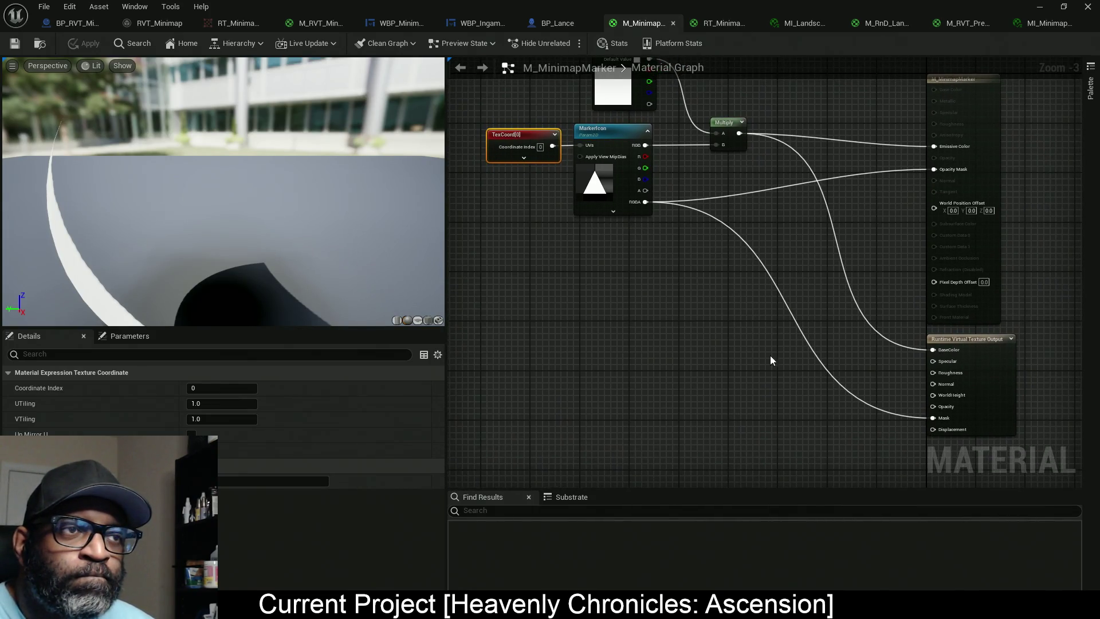
Step: Insert a OneMinus (1-x) node between the marker's RGBA and the Mask input, then apply
scroll(807, 384, up, 1)
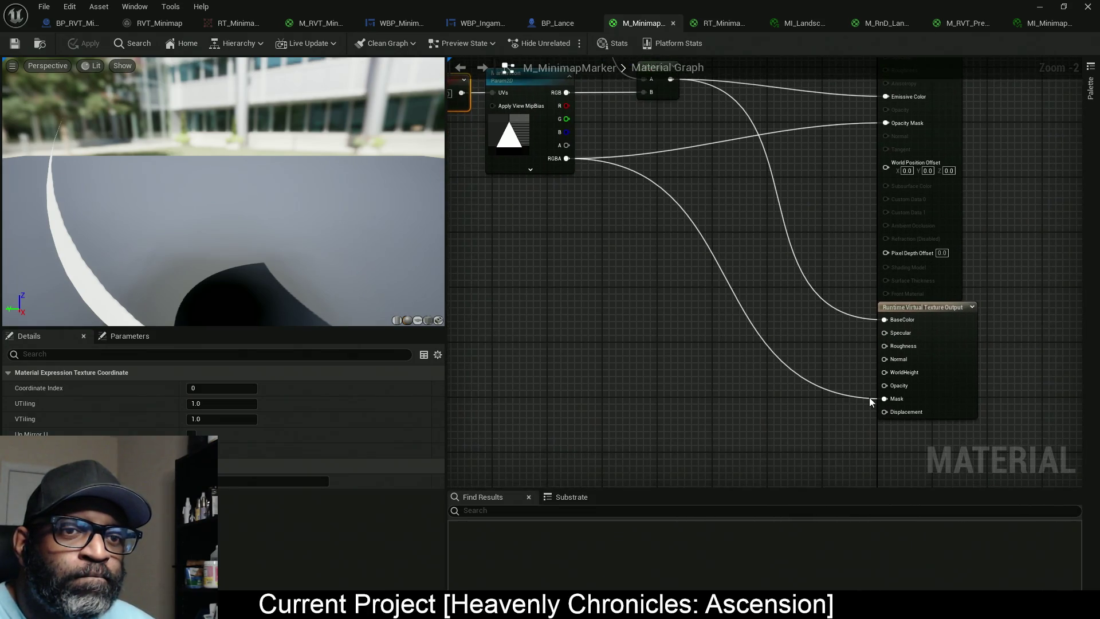
drag(886, 399, 785, 354)
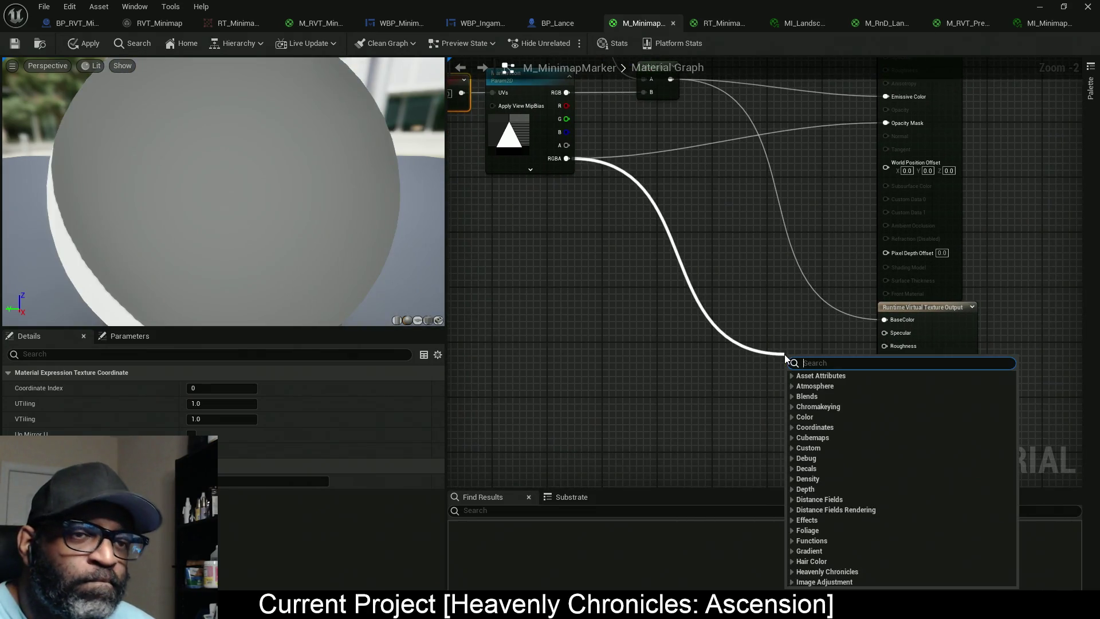
text(1-x)
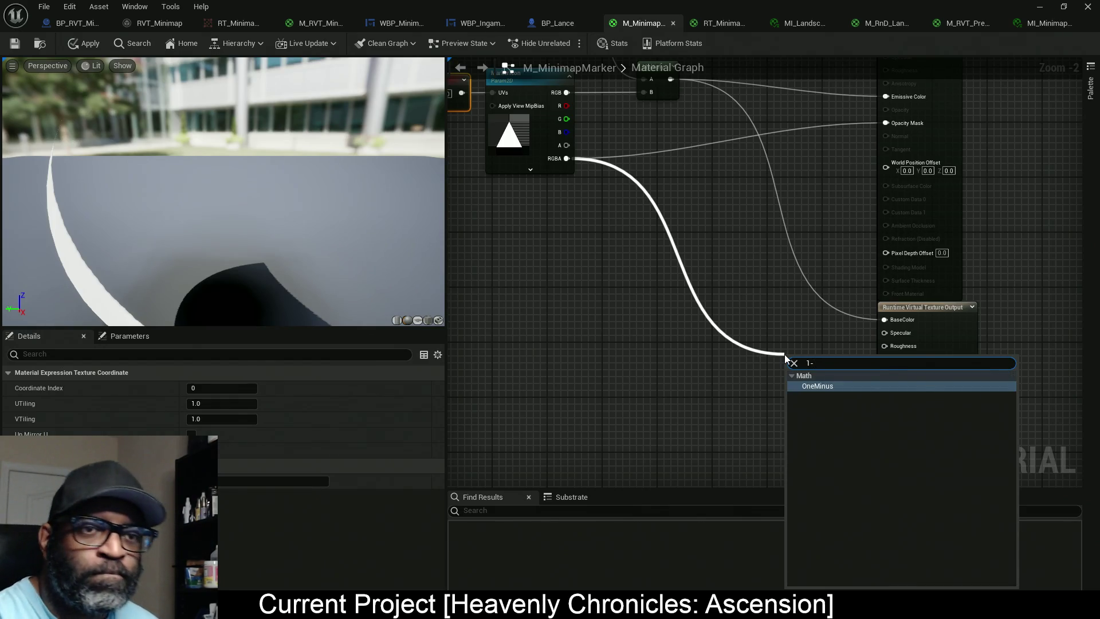
key(Return)
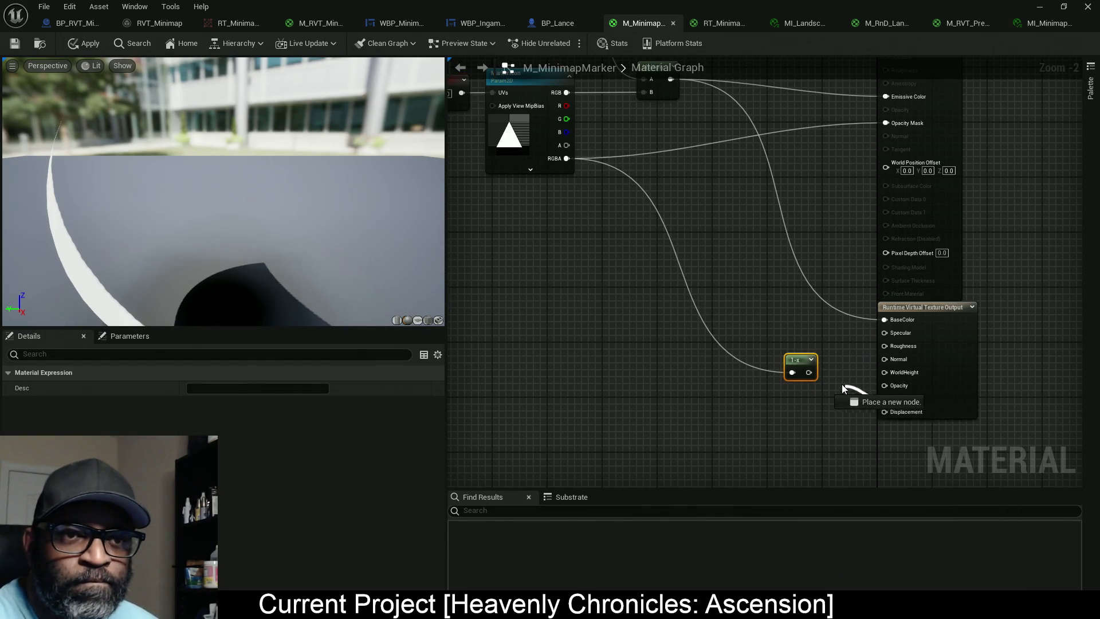
drag(809, 372, 884, 399)
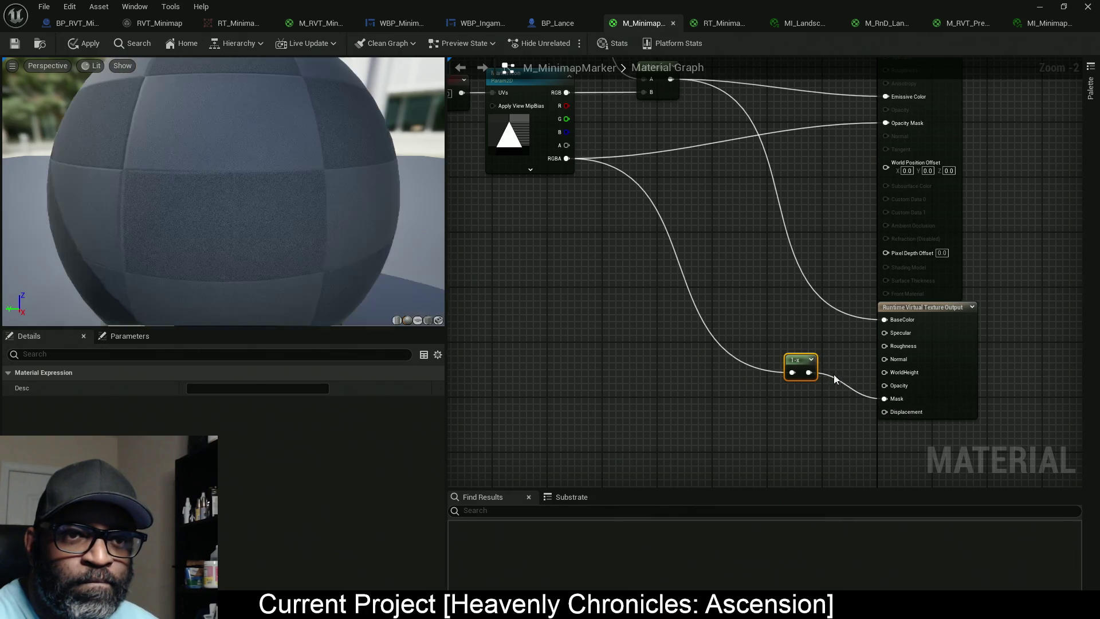
click(86, 44)
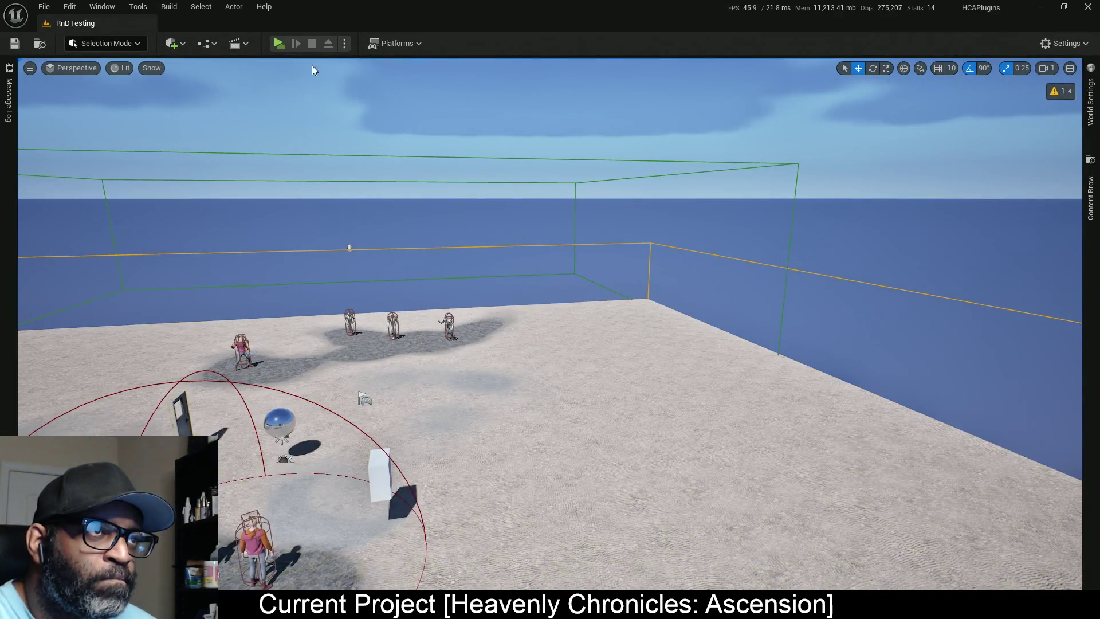
drag(312, 70, 531, 84)
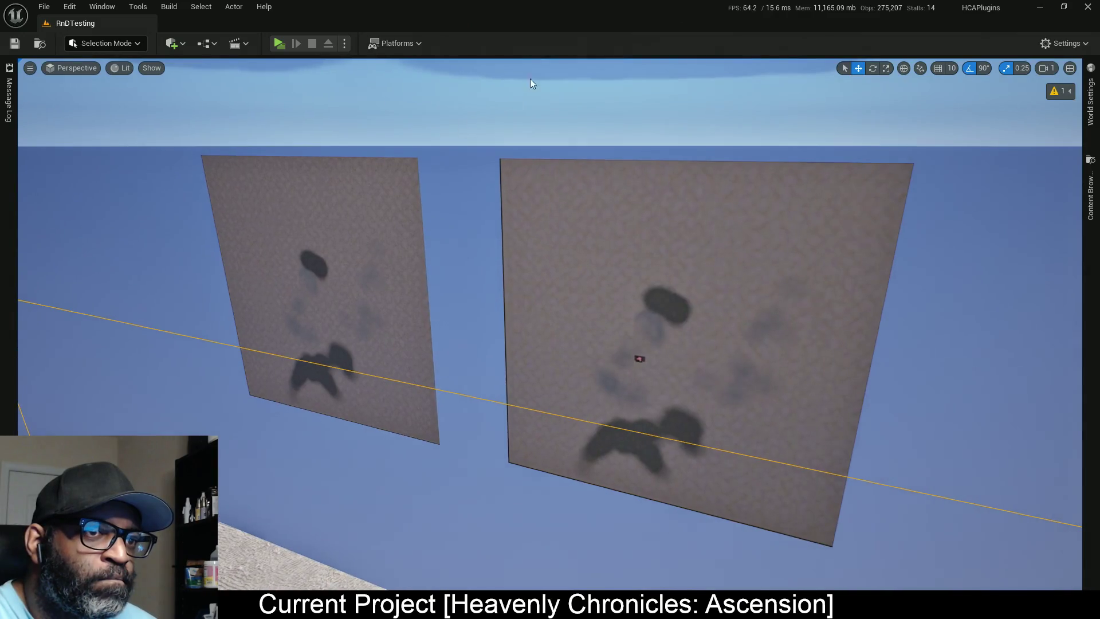
click(279, 43)
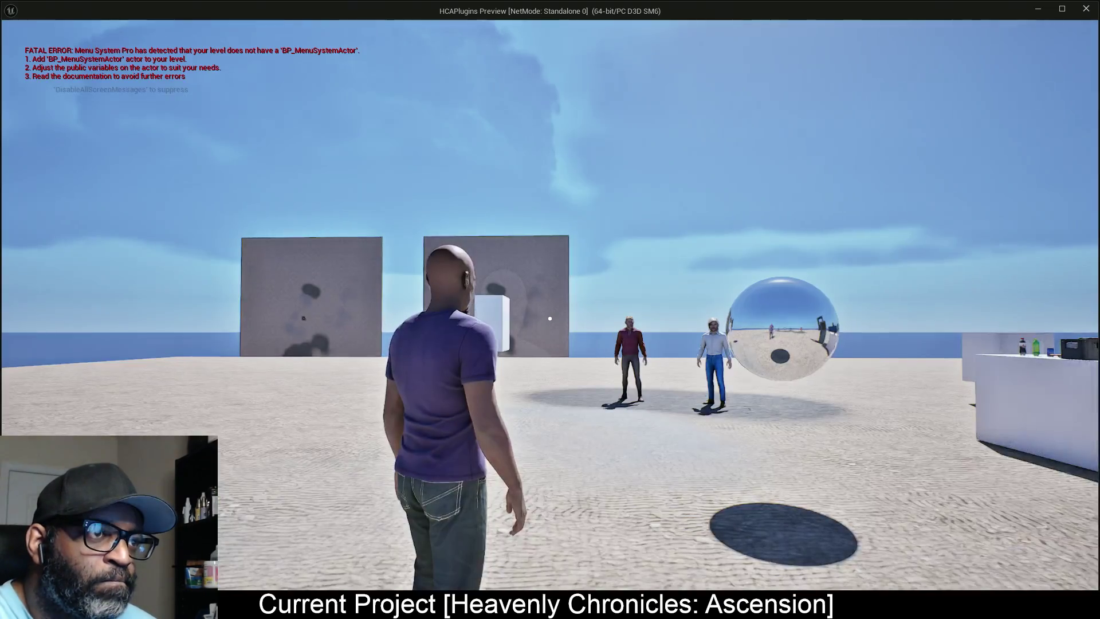
key(a)
key(w)
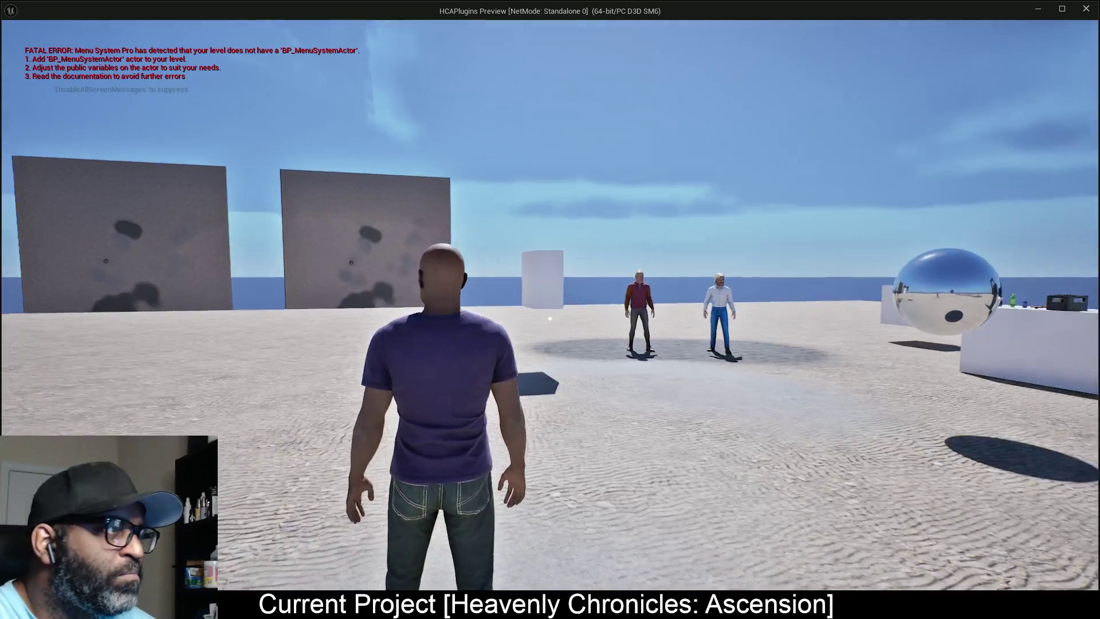
key(Escape)
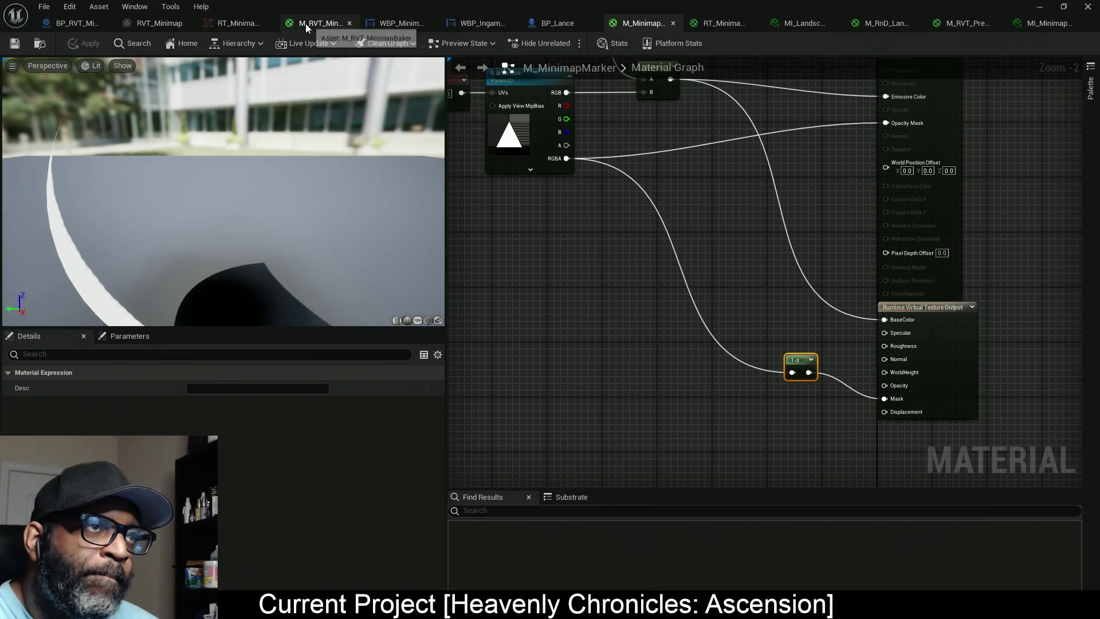
Step: Set RT_Minimap's Size X and Size Y to 512 and save the render target
click(306, 22)
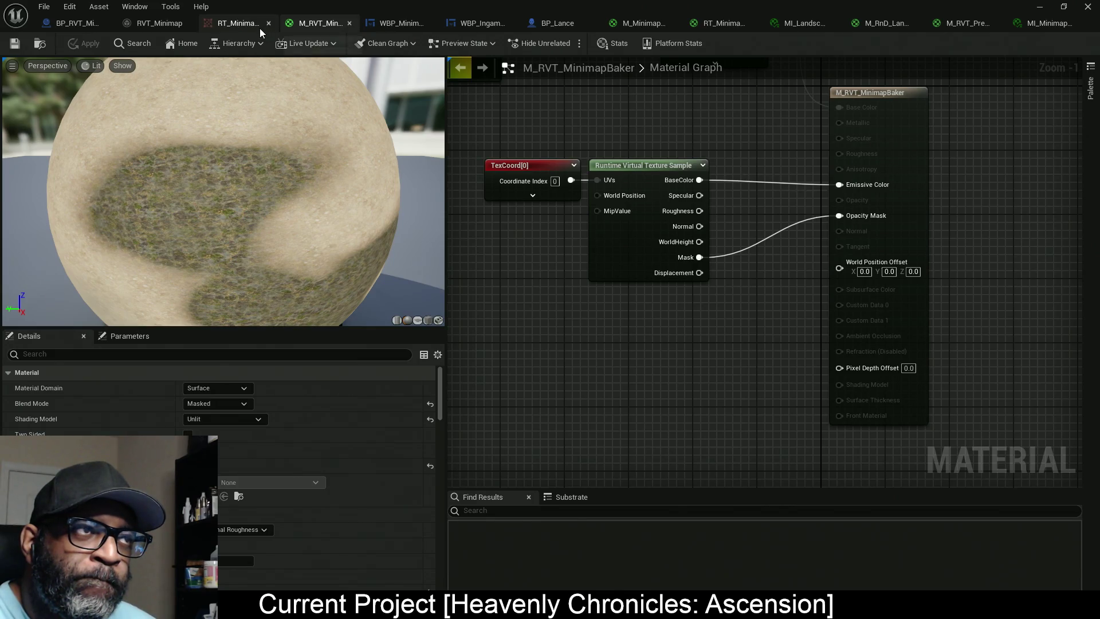
click(236, 26)
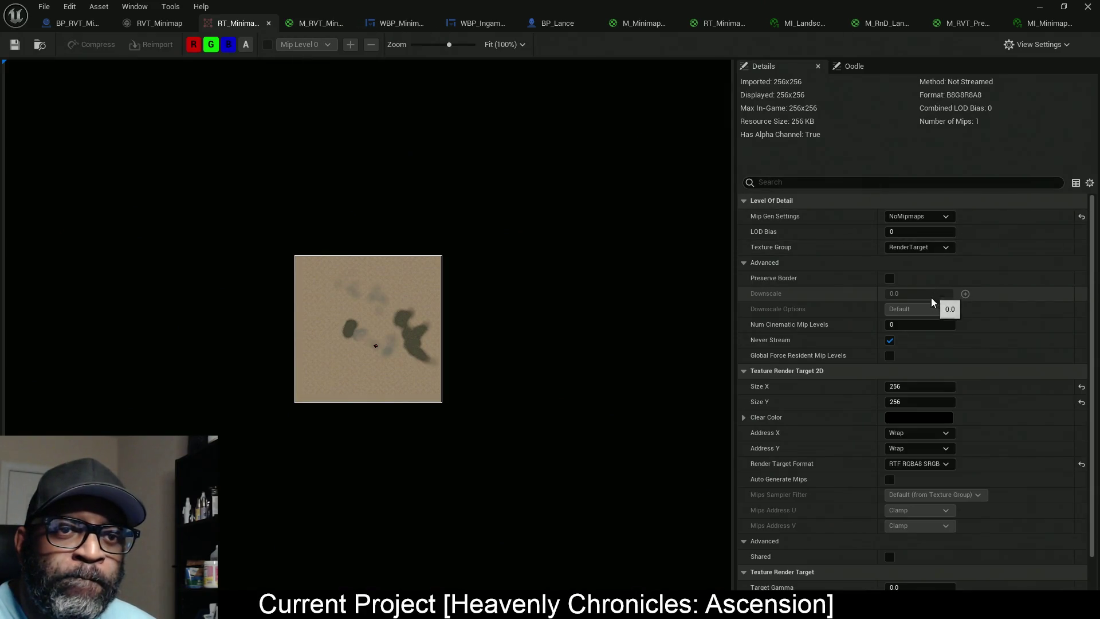
click(890, 397)
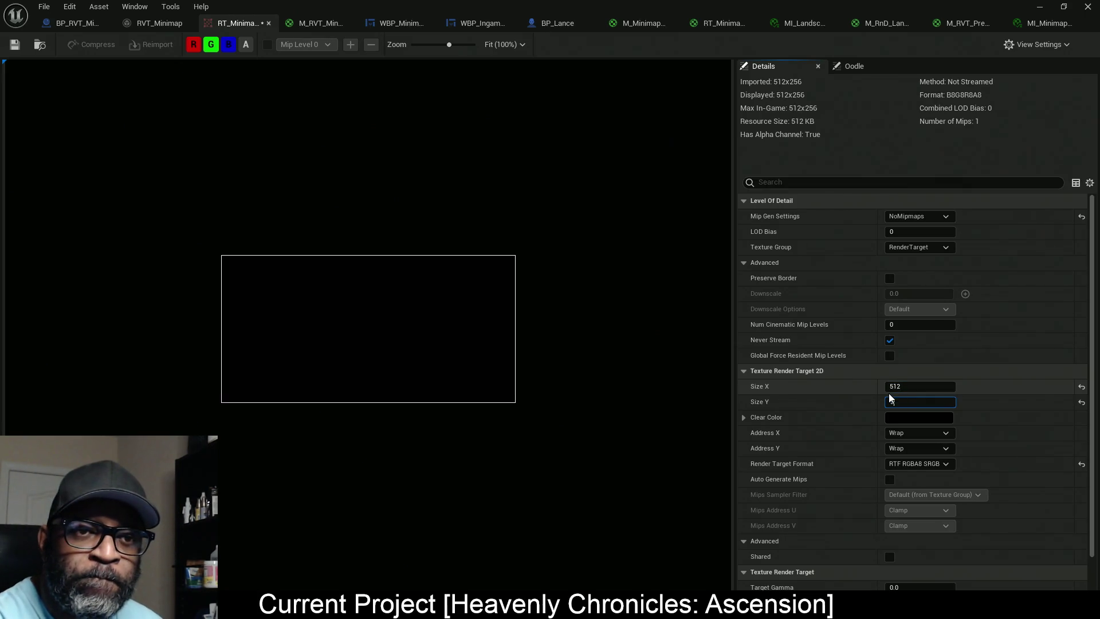
text(512)
key(Return)
key(ctrl+s)
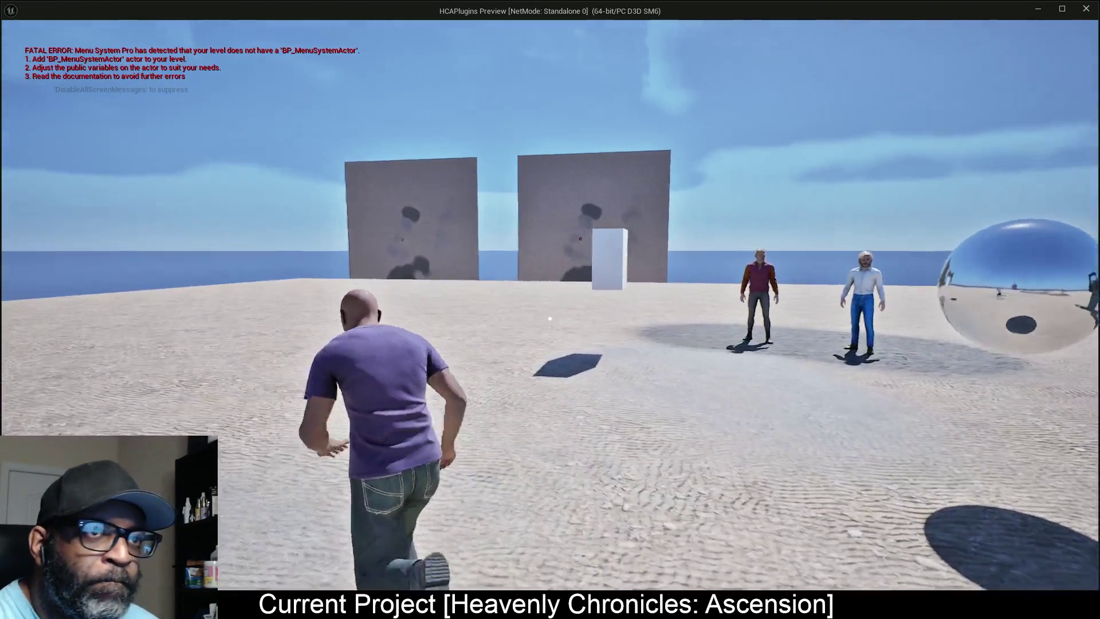
key(w)
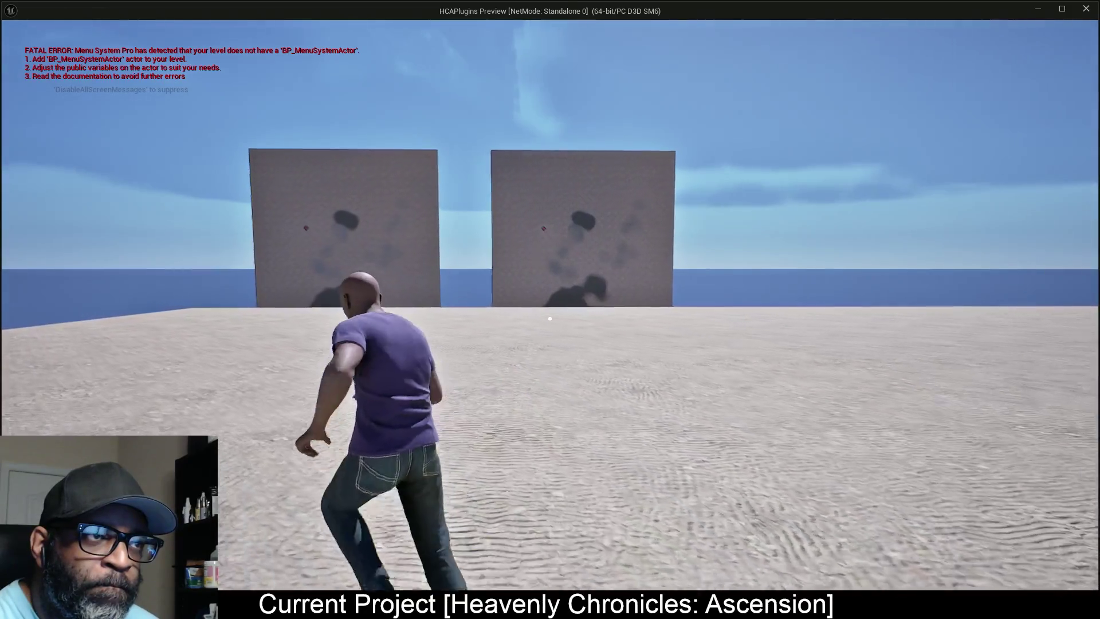
key(w)
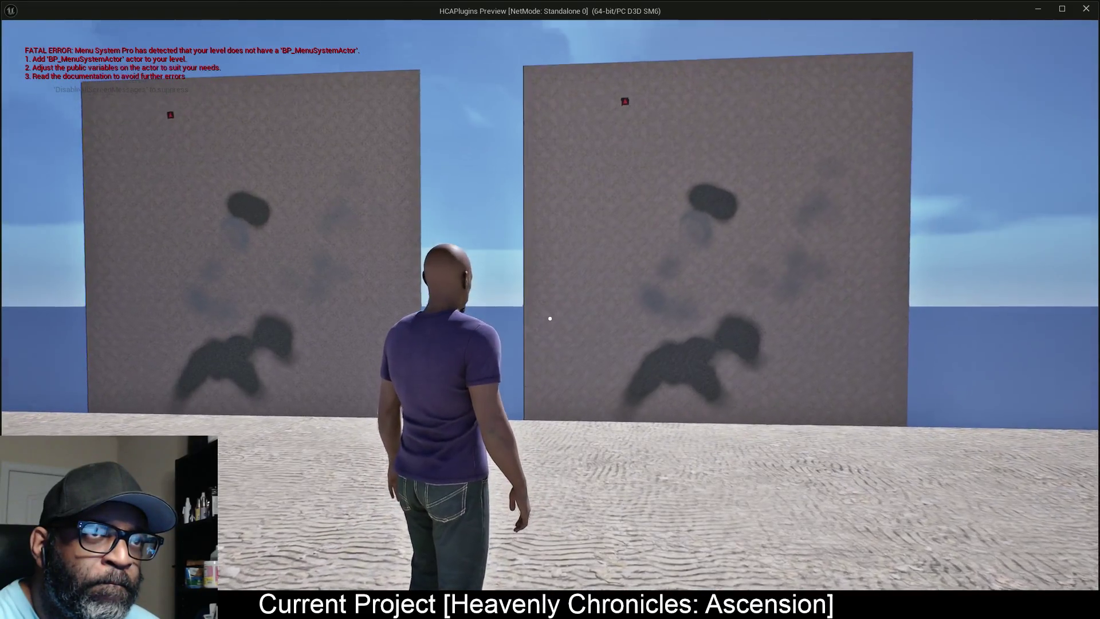
key(a)
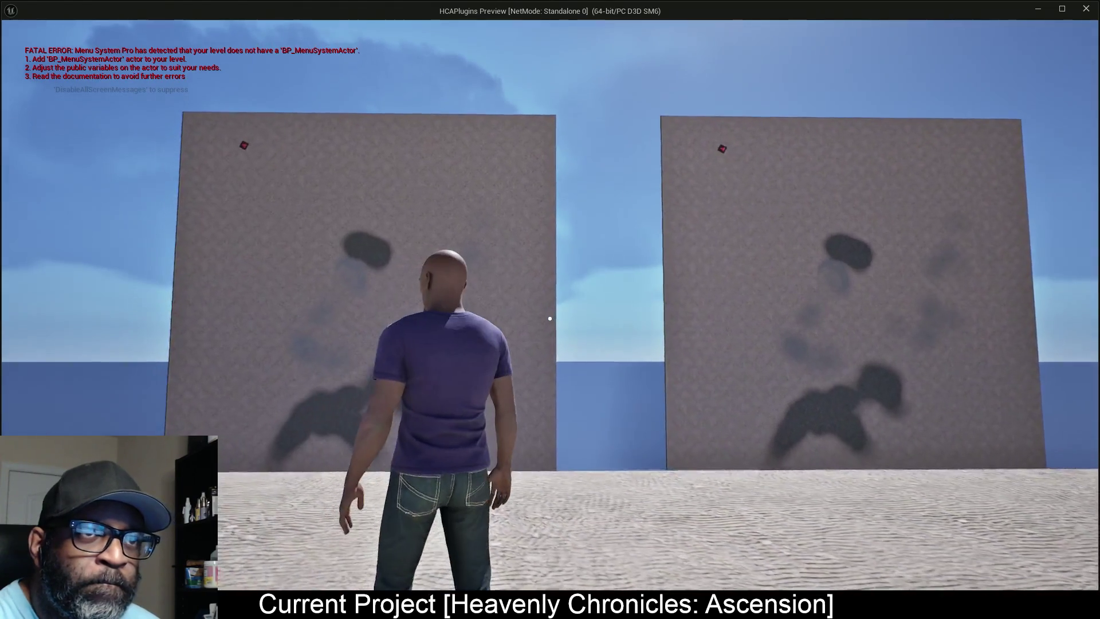
key(a)
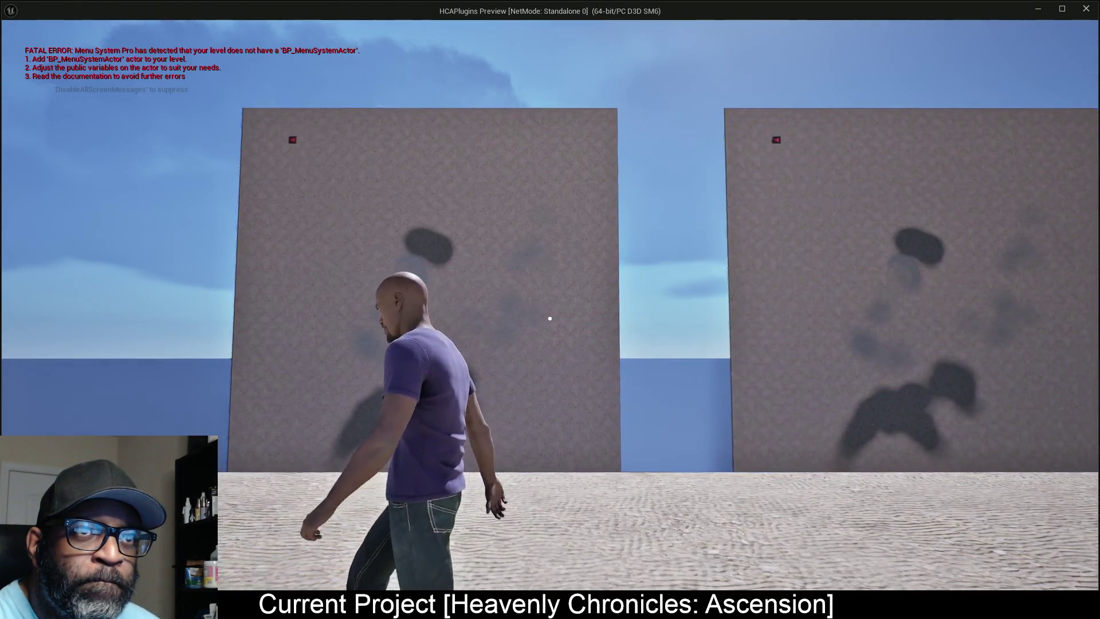
key(w)
key(s)
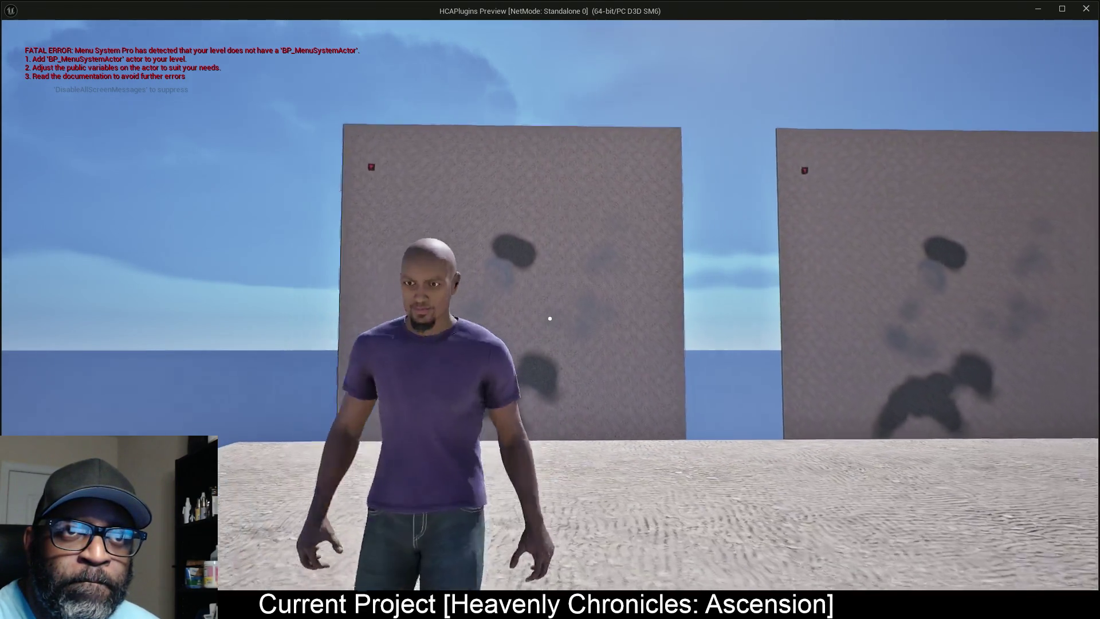
key(d)
key(d)
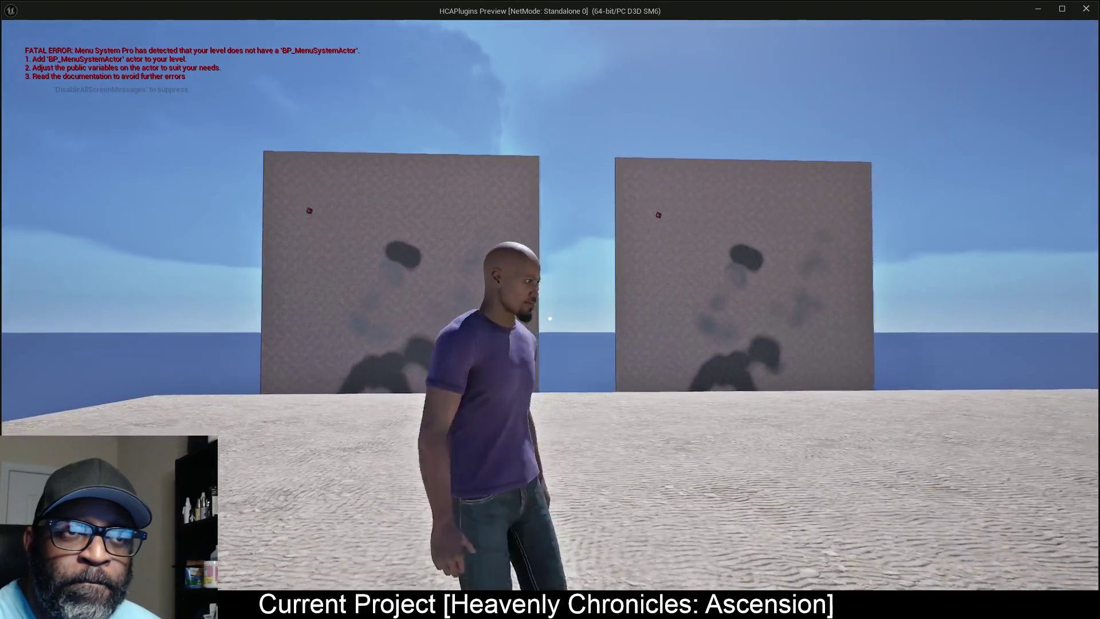
key(w)
key(w)
key(d)
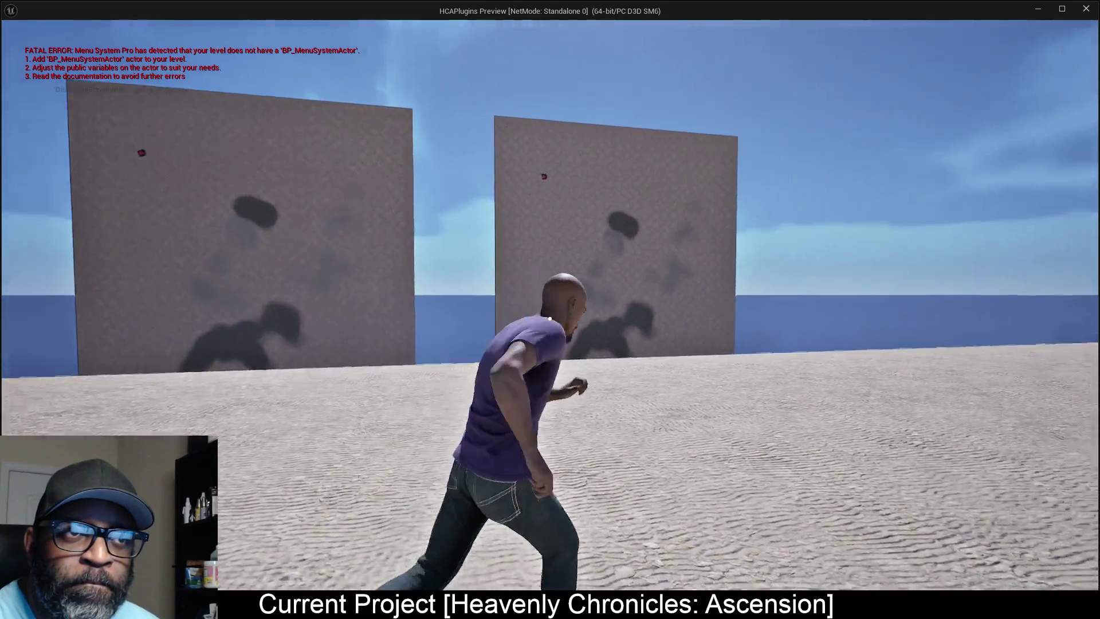
key(s)
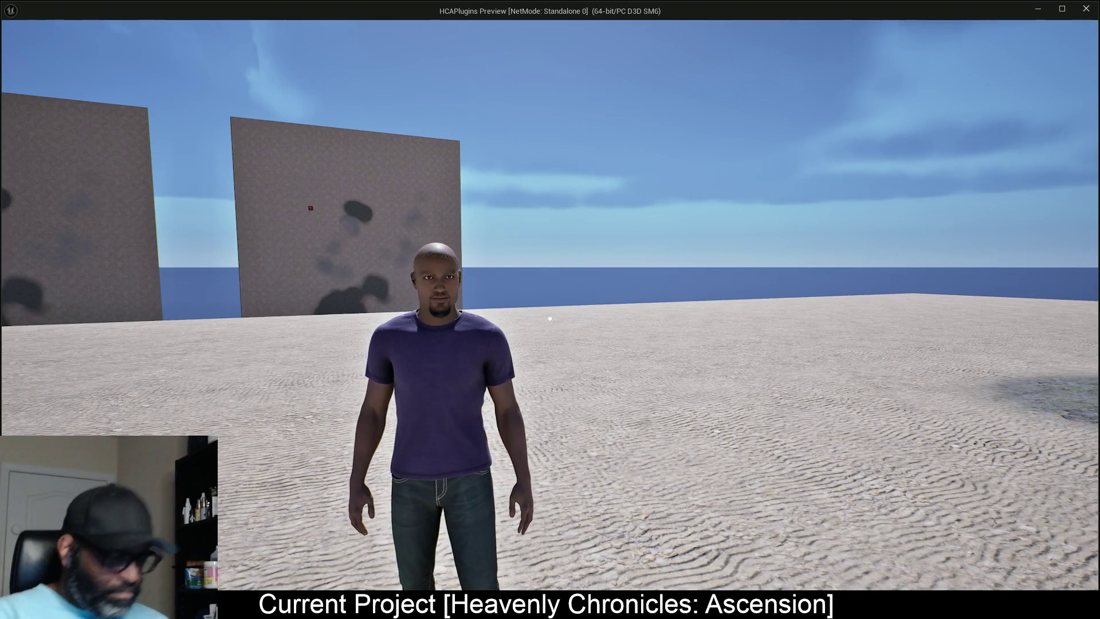
Step: Stop the preview, then connect the RVT Sample's Mask into Emissive Color in M_RVT_MinimapBaker and apply
mouse_move(488, 88)
key(Escape)
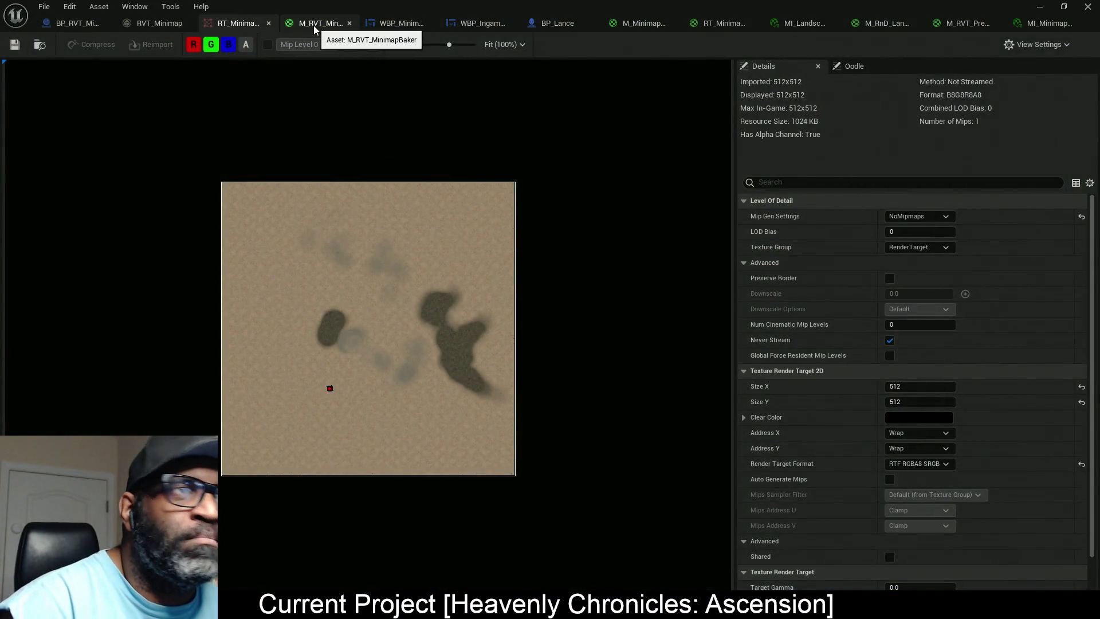
click(314, 25)
drag(700, 257, 844, 185)
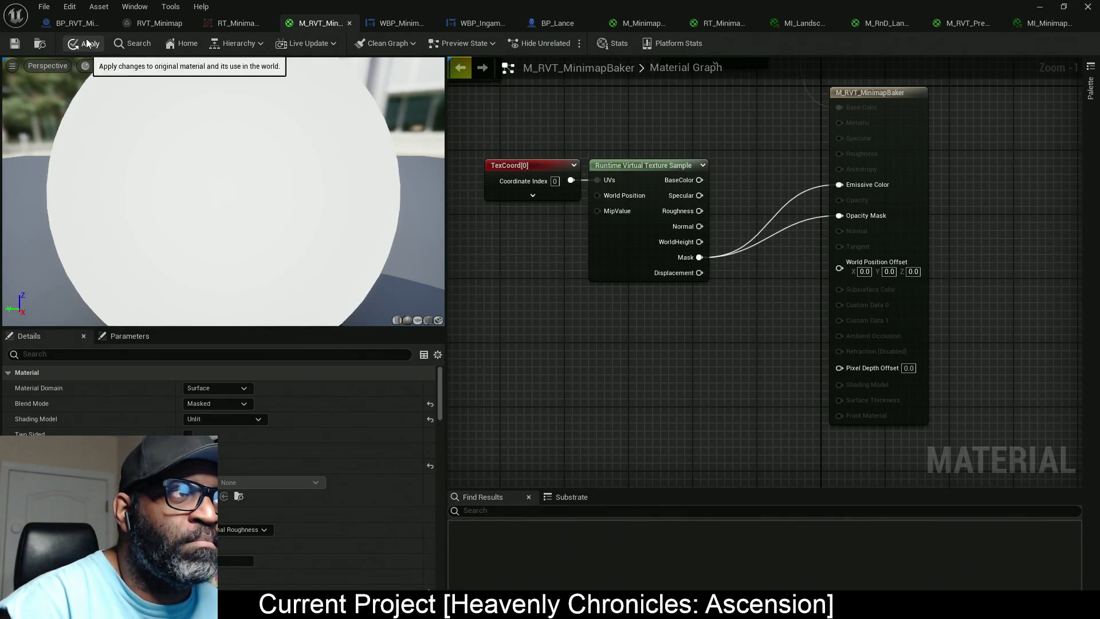
click(86, 41)
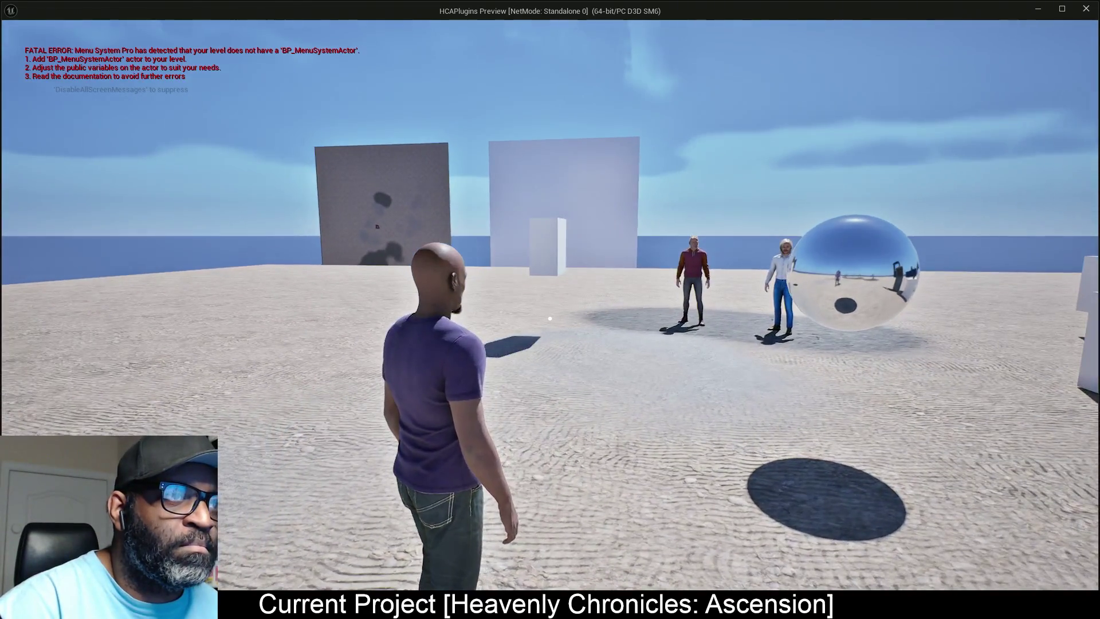
Step: Run the character left in the preview to inspect the minimap planes
key(a)
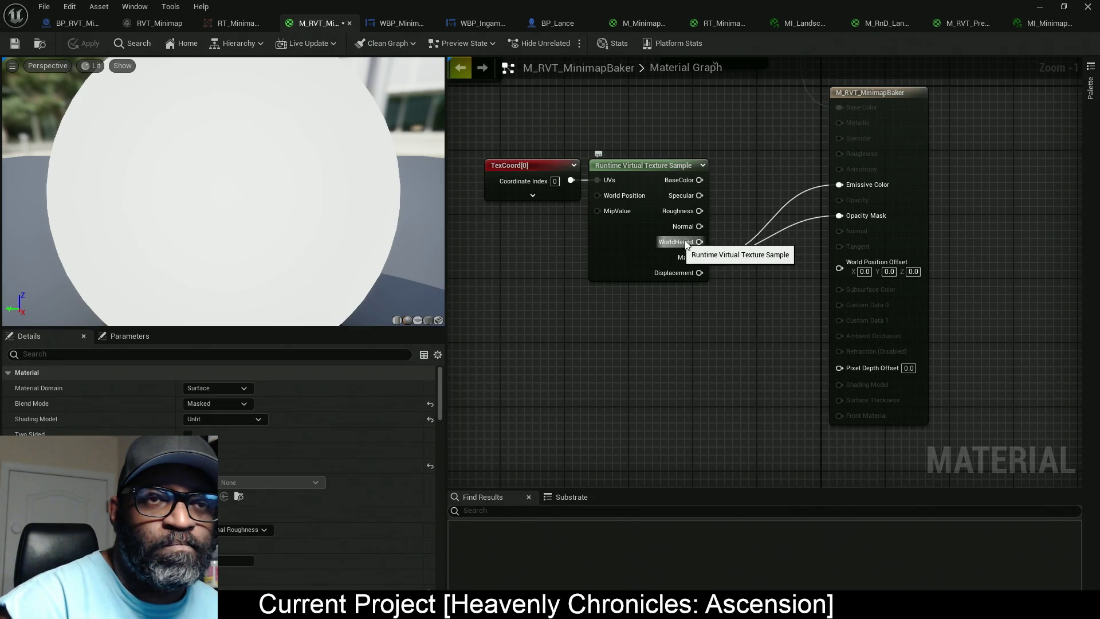
Step: Disconnect the mask from Opacity Mask, set its value to 0.0, and apply
alt+click(848, 218)
click(89, 46)
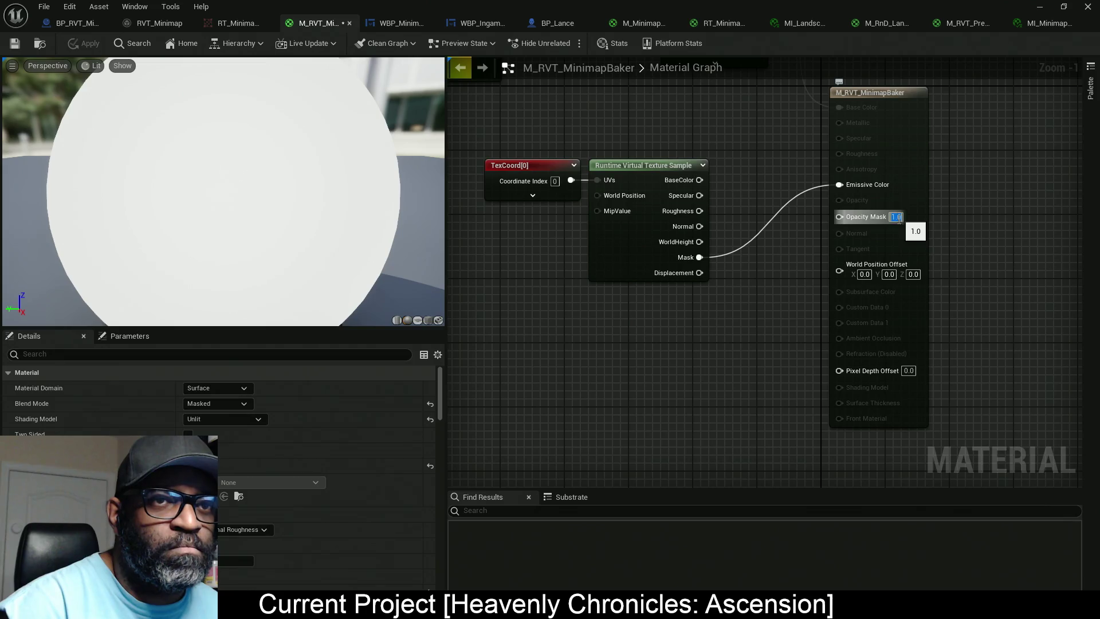
text(0)
key(Return)
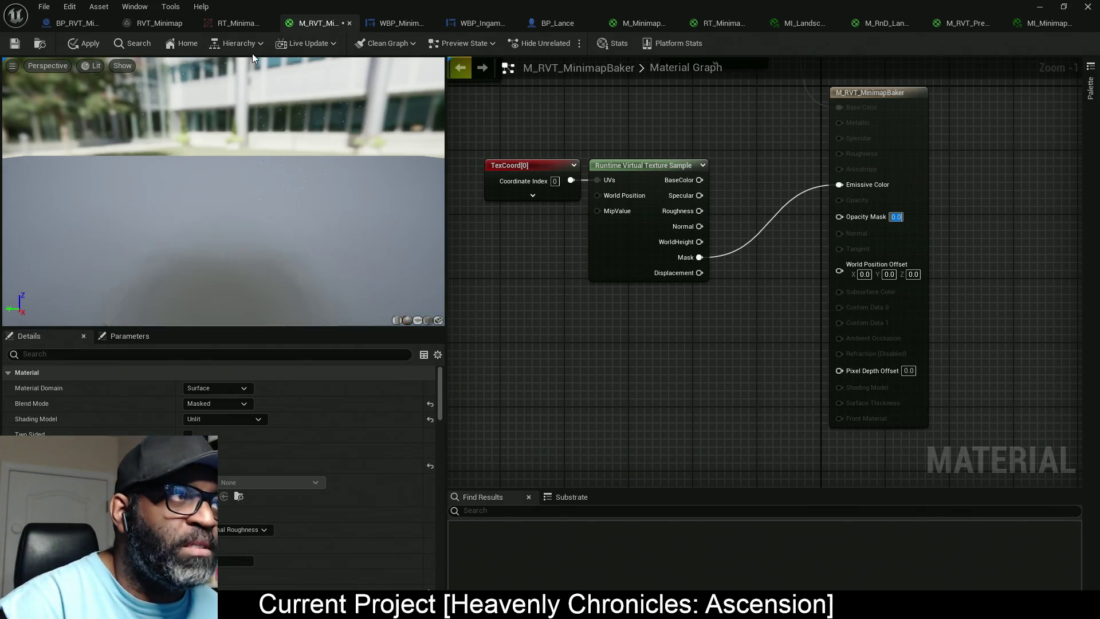
click(72, 46)
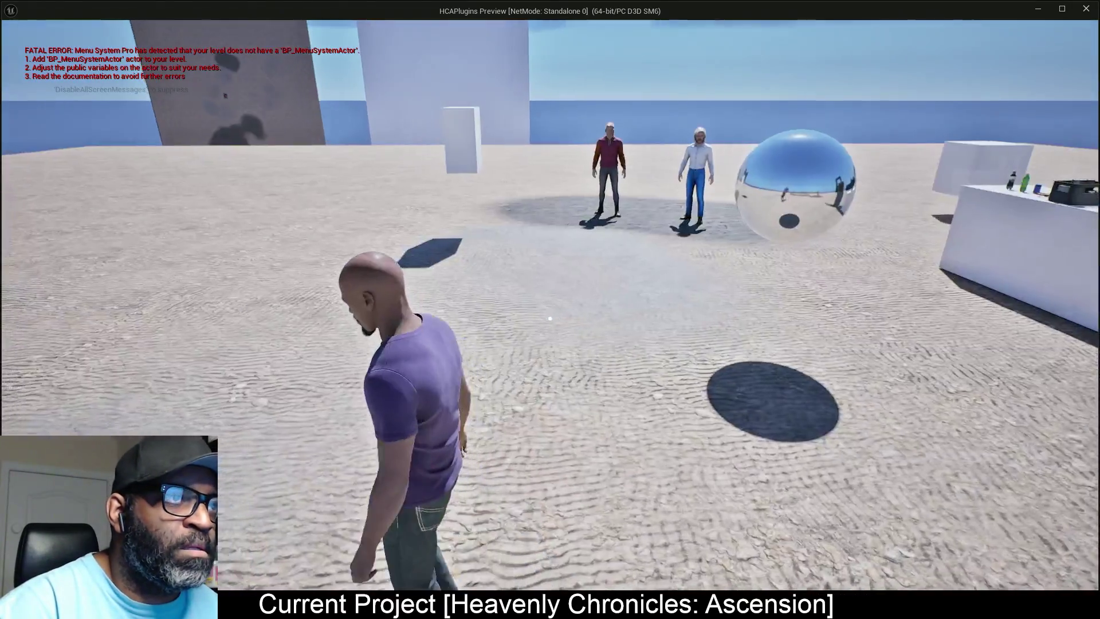
Step: Check the planes in play, then change the Opacity Mask value to 1.0
key(w)
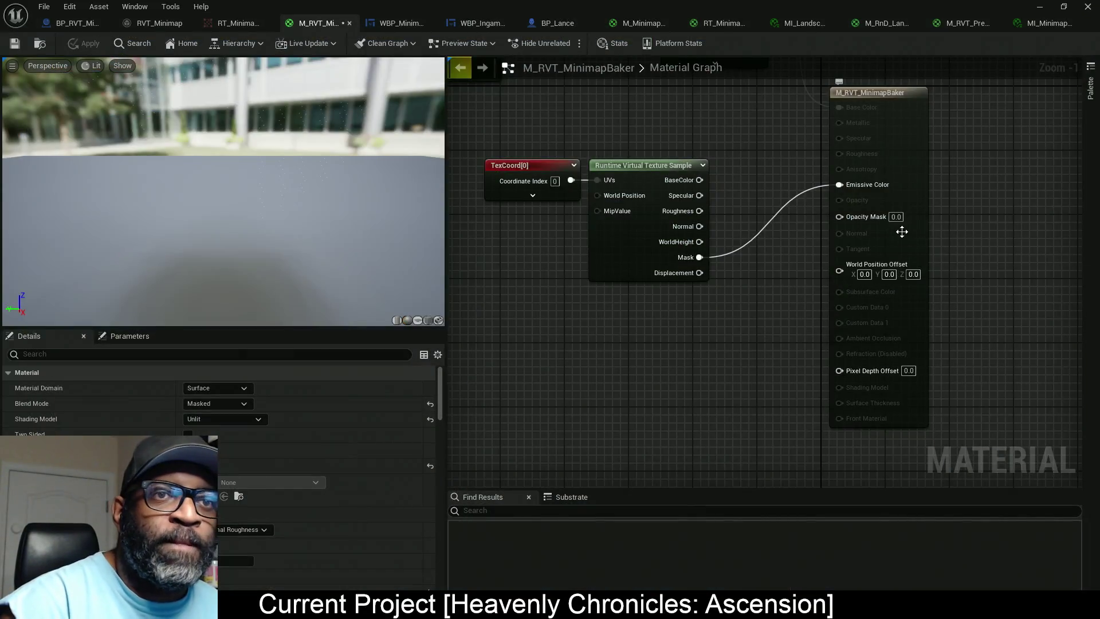
click(897, 218)
text(1)
key(Return)
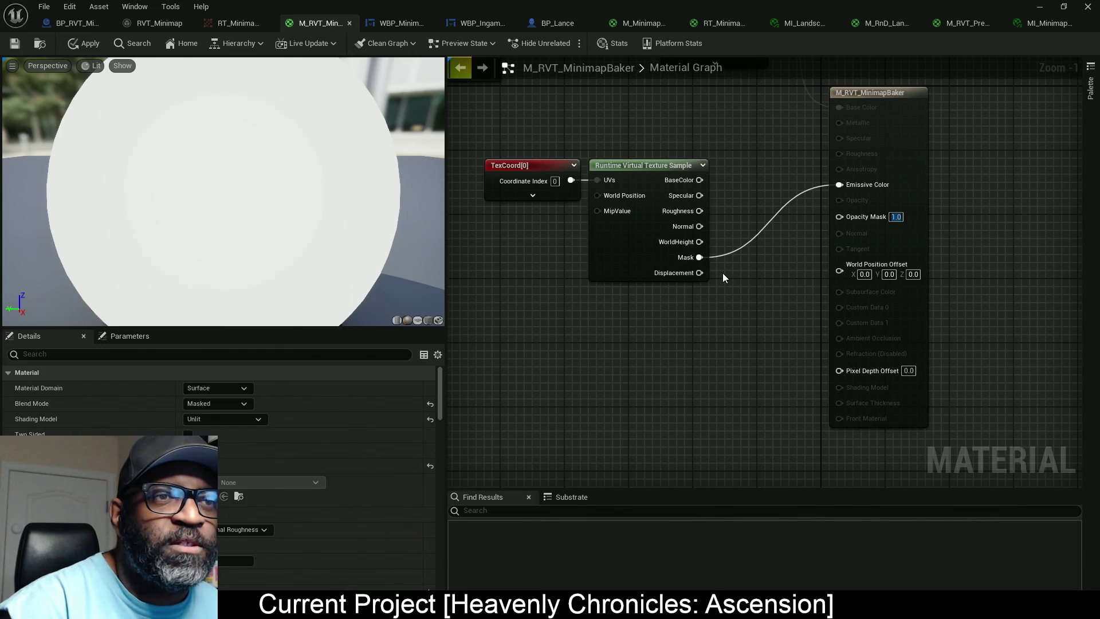
click(159, 23)
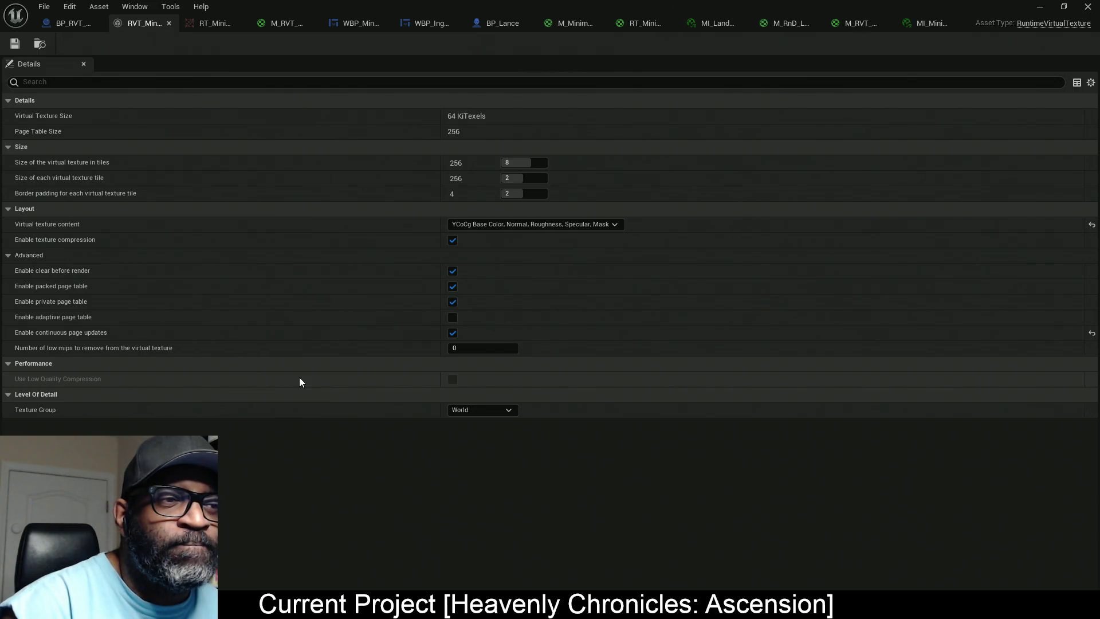
Step: Change RVT_Minimap's virtual texture content to Base Color, Normal, Roughness, Specular and save it
click(582, 223)
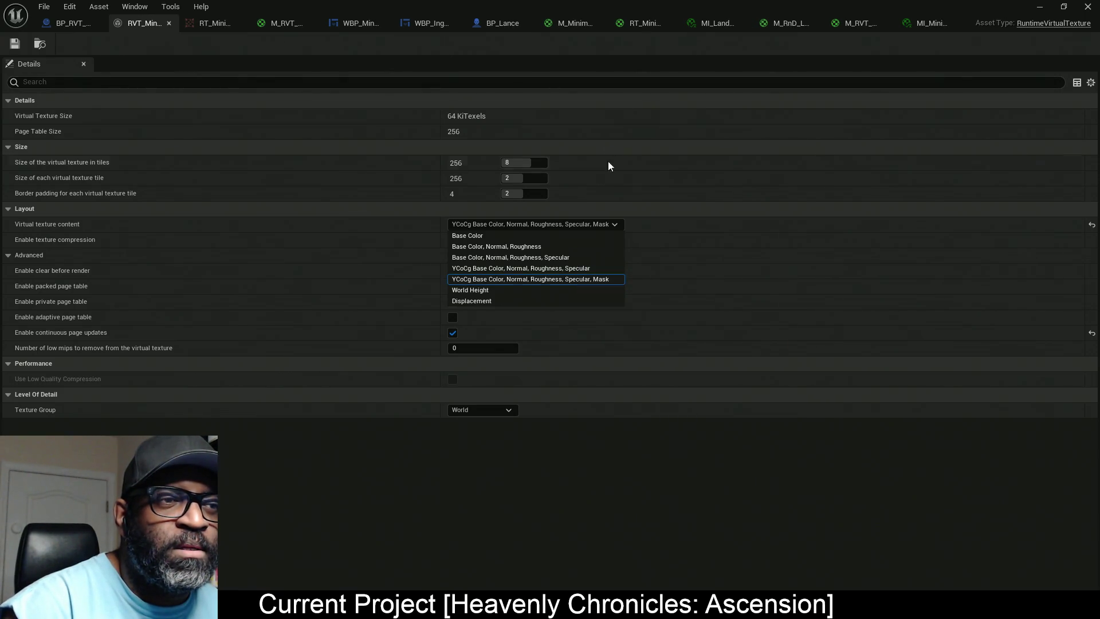
click(497, 281)
click(497, 225)
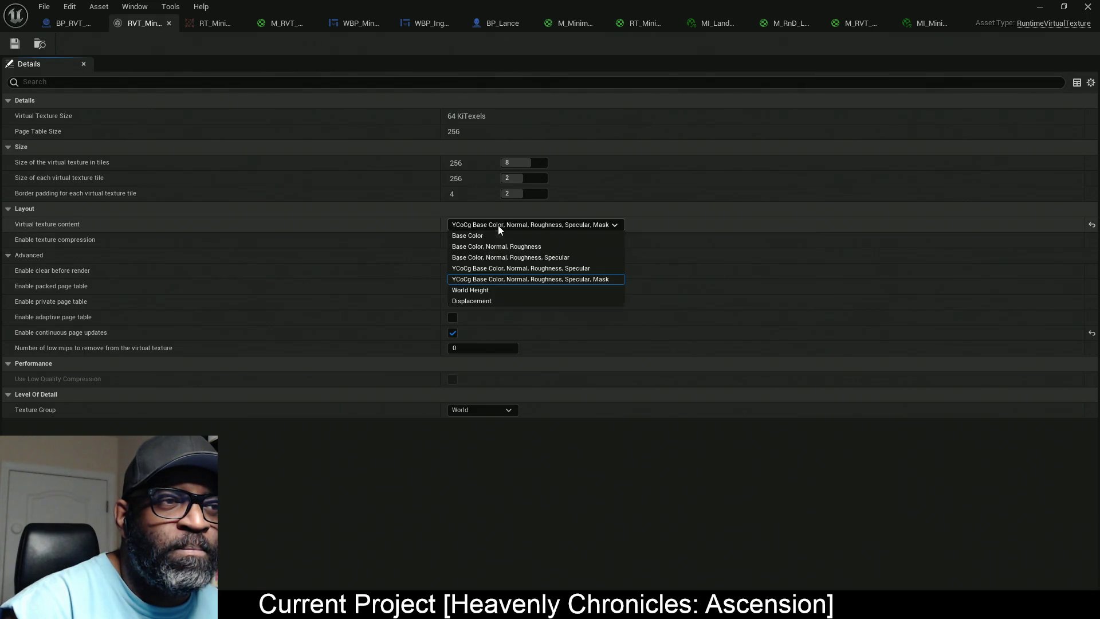
click(480, 236)
click(500, 224)
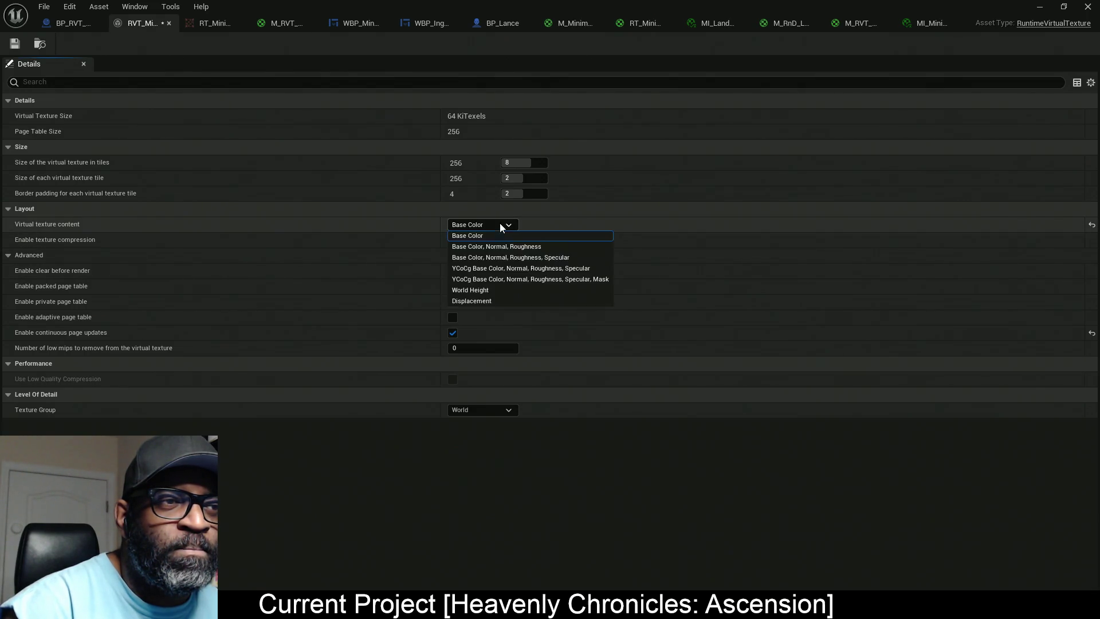
click(533, 263)
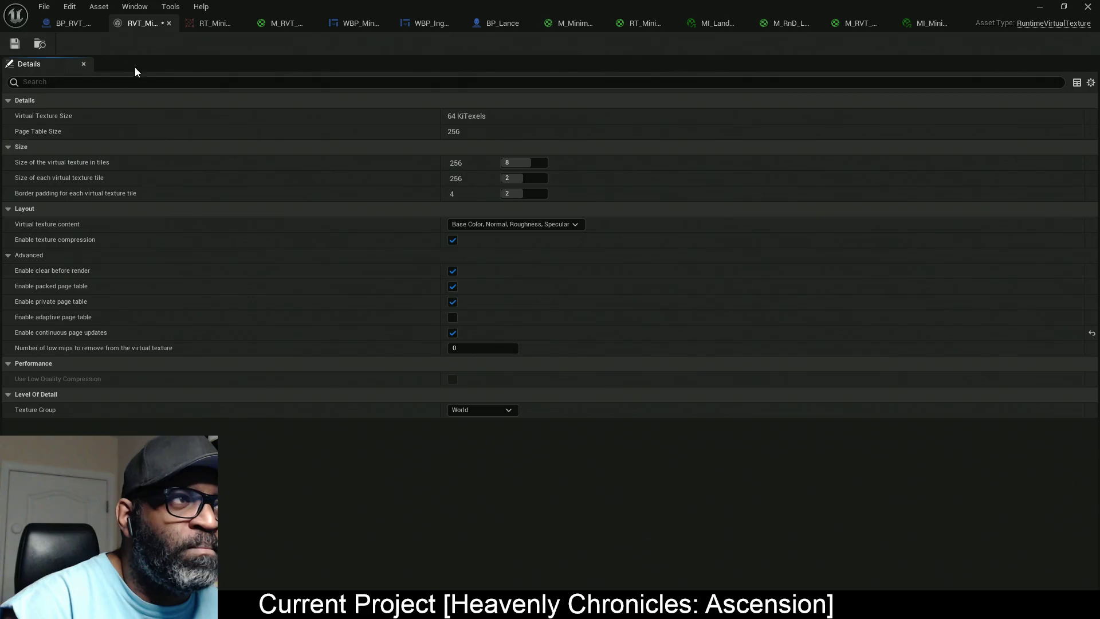
click(14, 44)
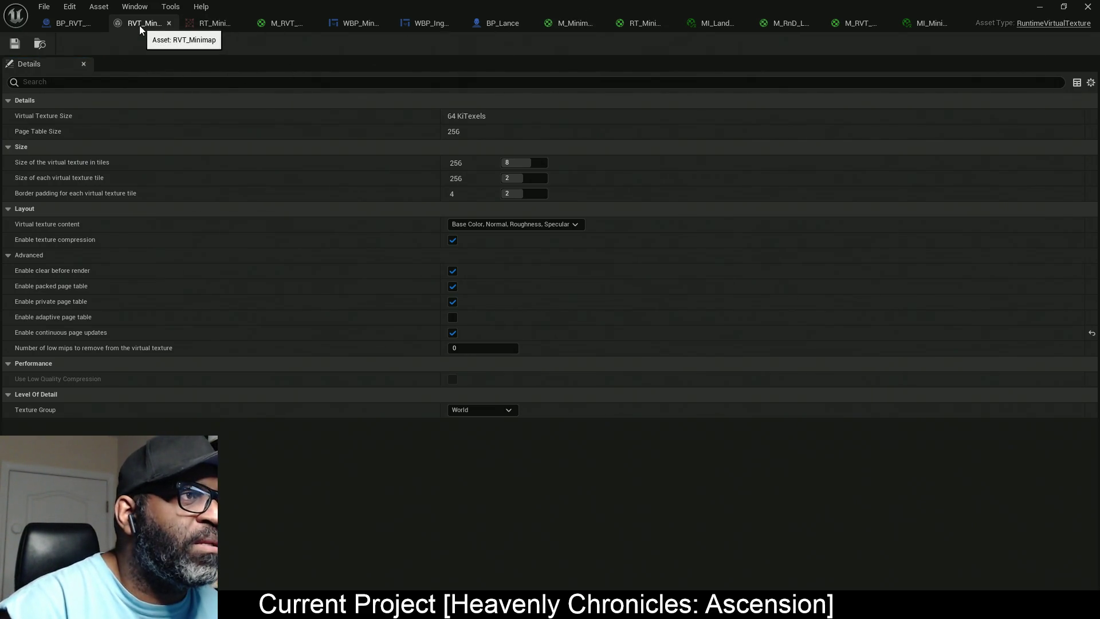
click(1087, 6)
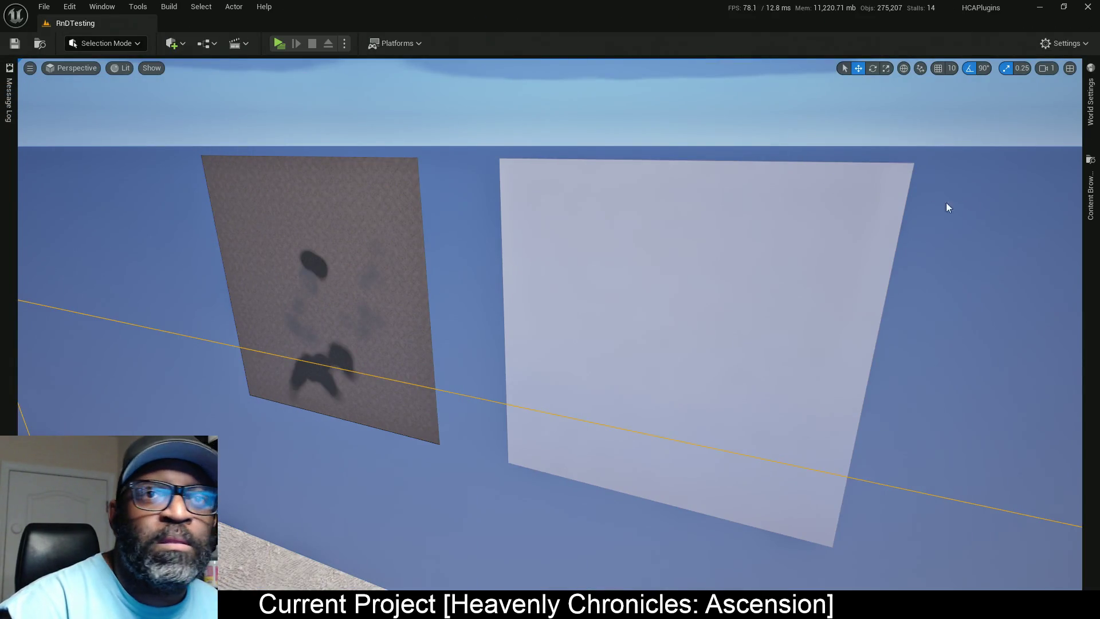
Step: Browse to the ContentOnlyPluginReferences folder in the content browser, then return to RVT_Minimap's editor
click(1089, 200)
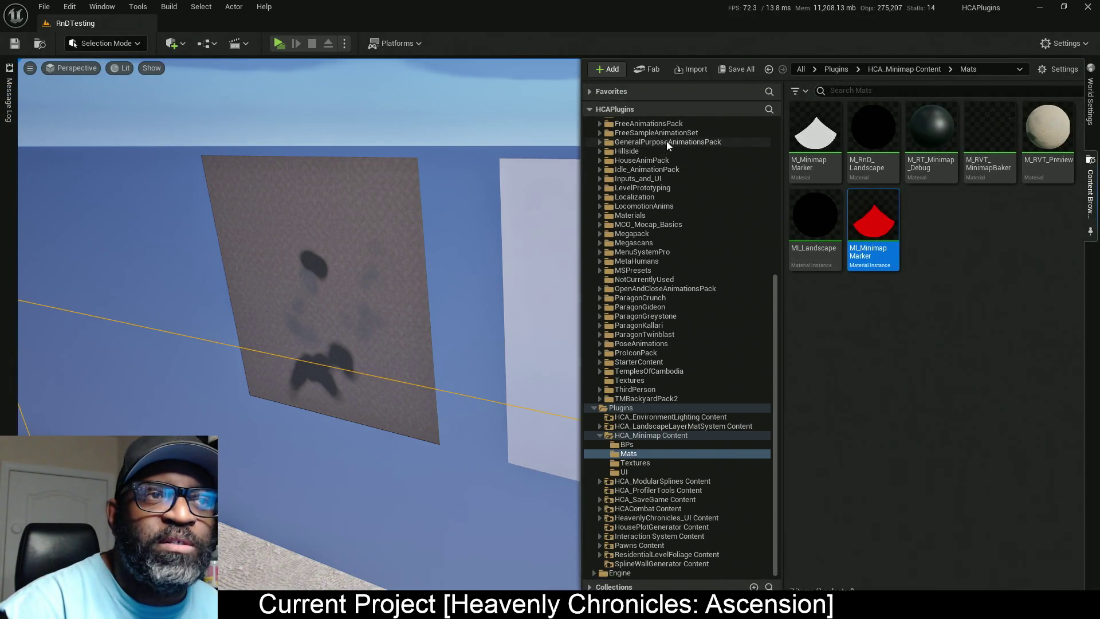
scroll(653, 180, up, 5)
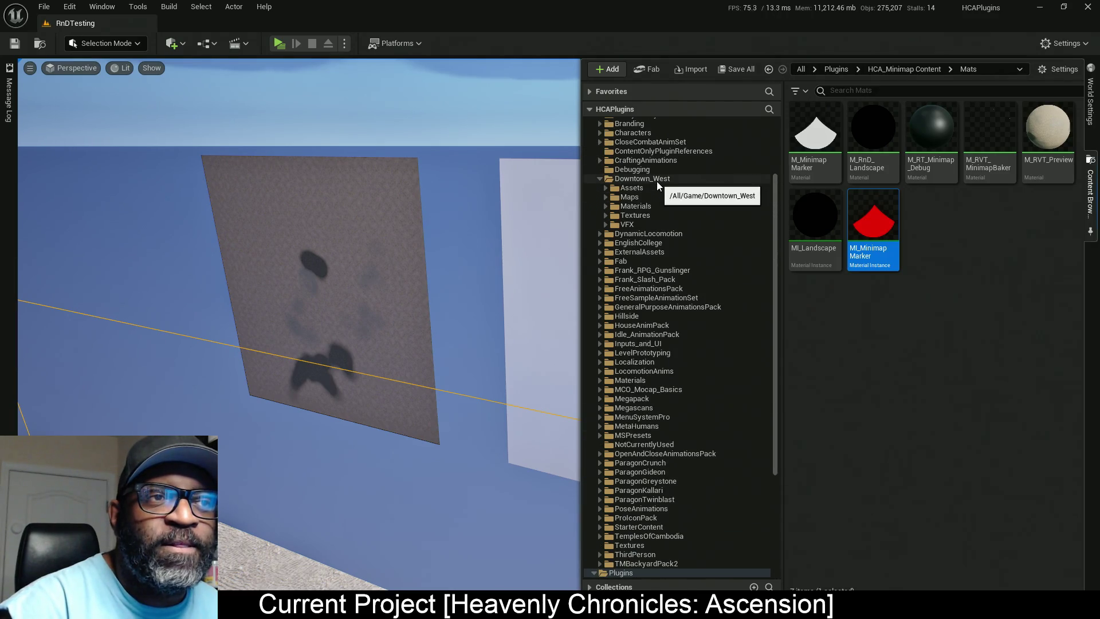
click(660, 152)
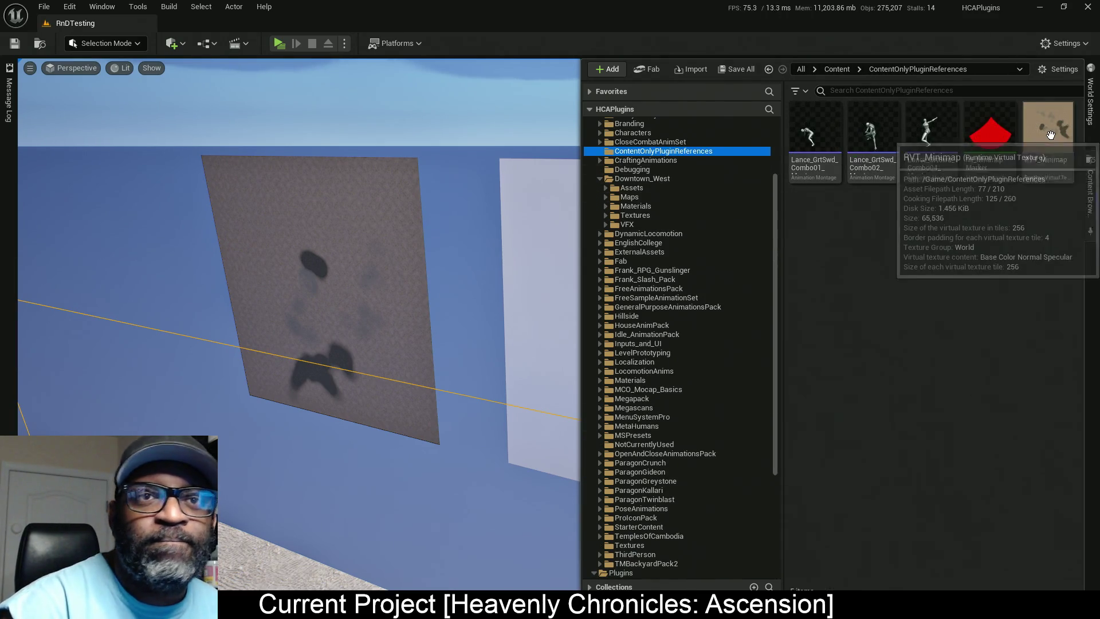
key(ctrl+space)
key(alt+Tab)
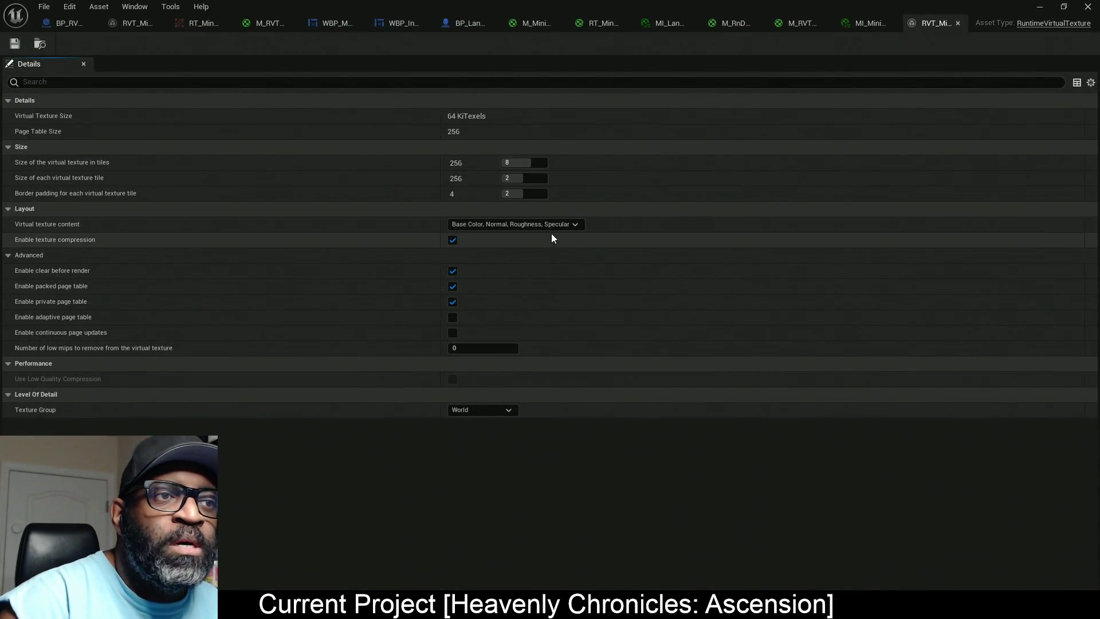
Step: Set RVT_Minimap's content to YCoCg Base Color, Normal, Roughness, Specular, Mask and save it
click(560, 226)
click(562, 279)
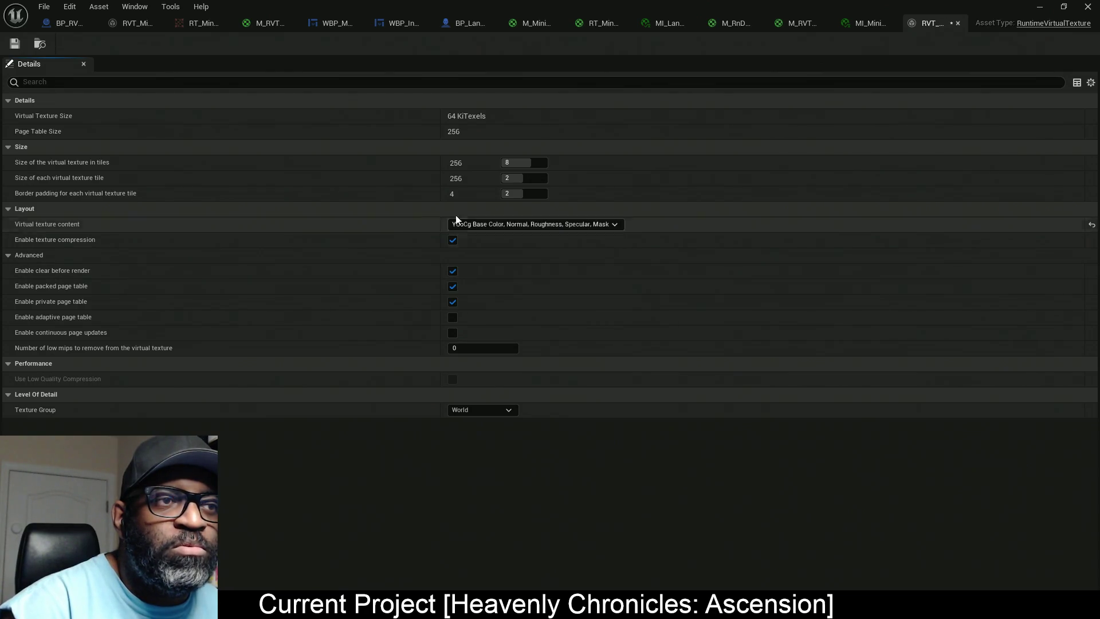
click(15, 44)
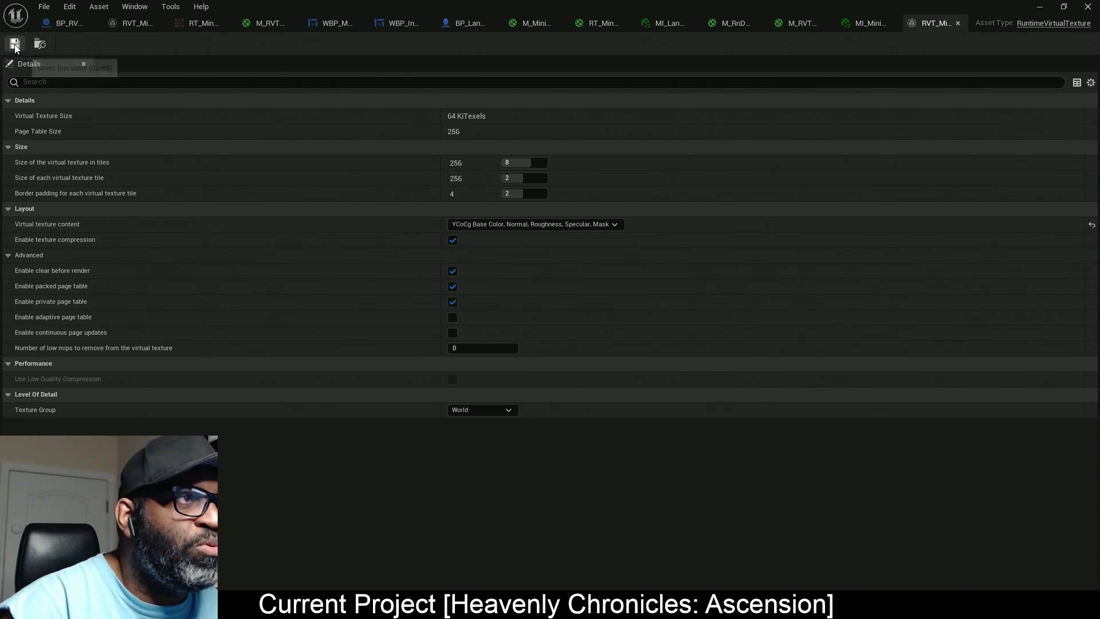
click(268, 24)
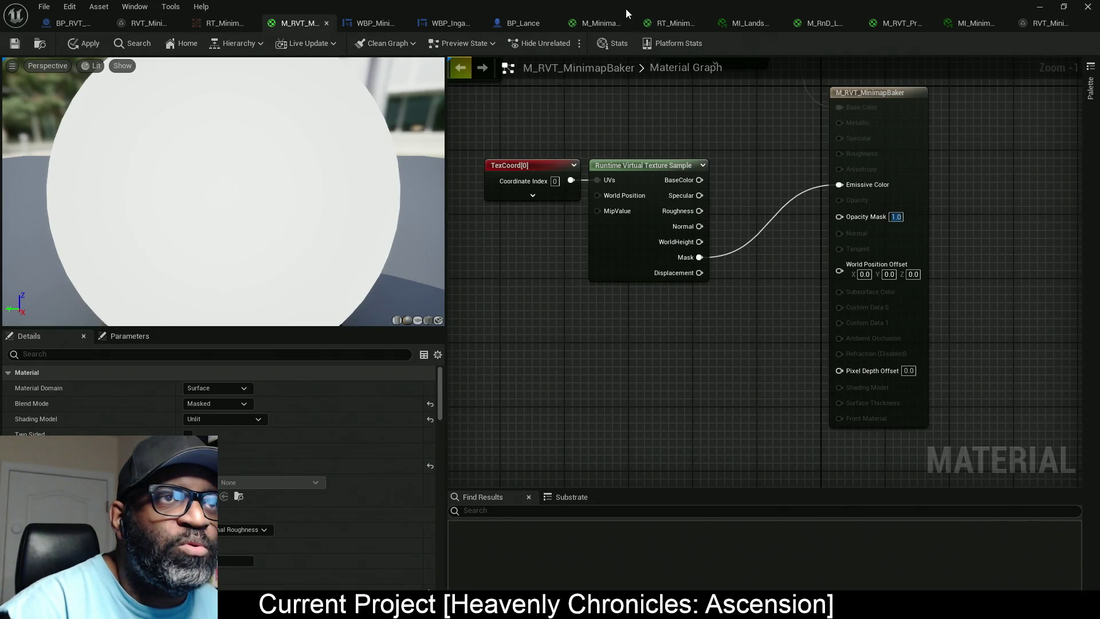
Step: Return to the RnDTesting viewport to compare the sandy terrain-map plane with the pale one
click(1040, 6)
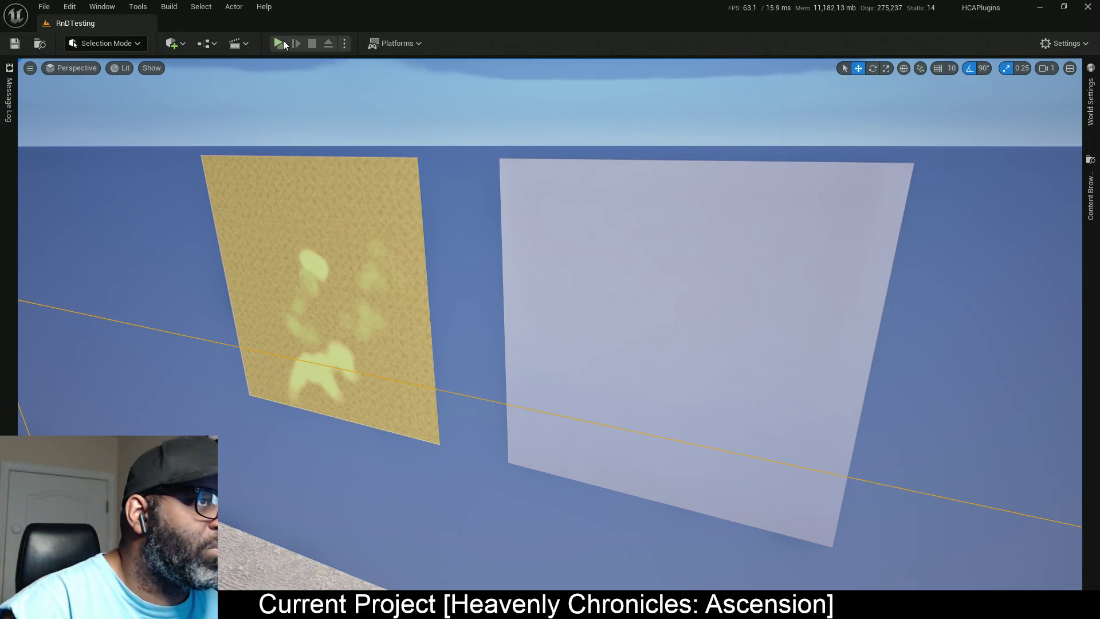
Step: Play-test the level, running the character toward the minimap panels, then stop both preview sessions
key(w)
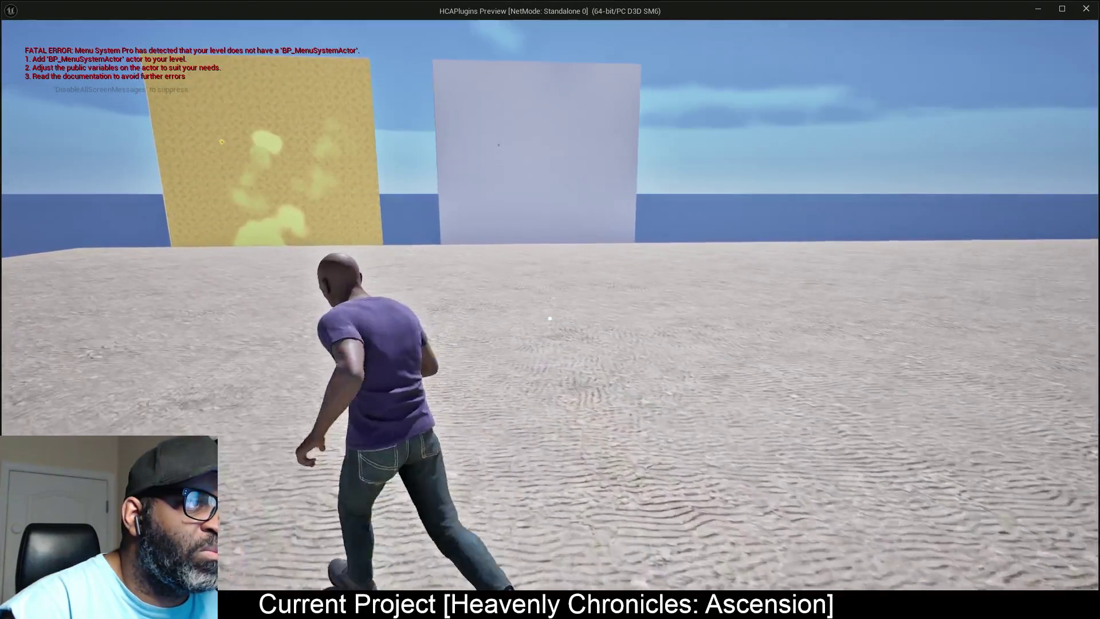
key(s)
key(w)
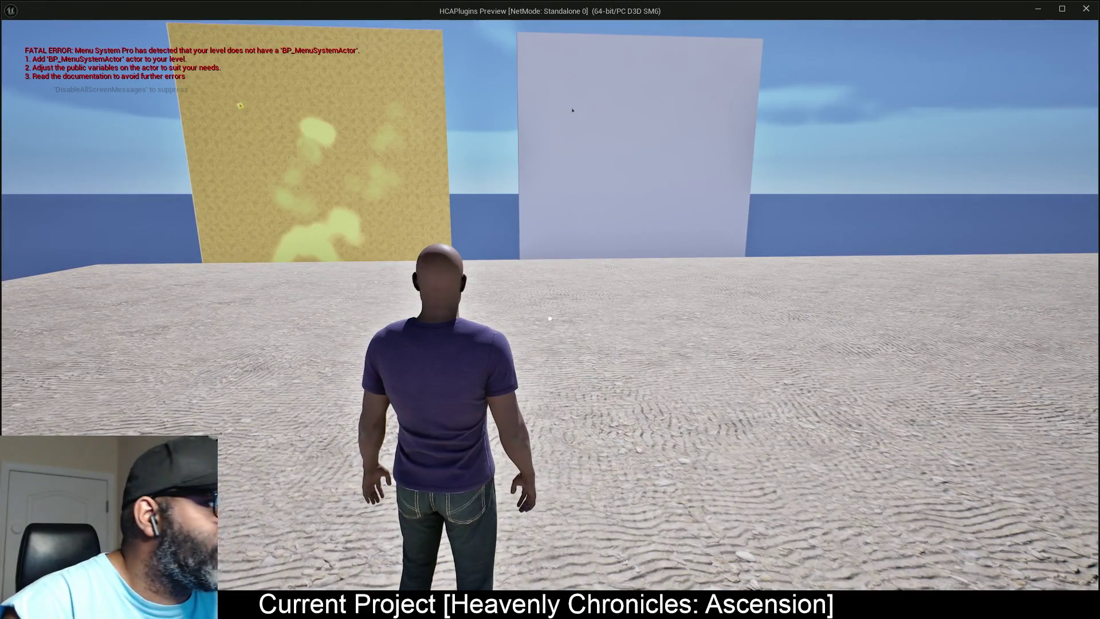
key(Escape)
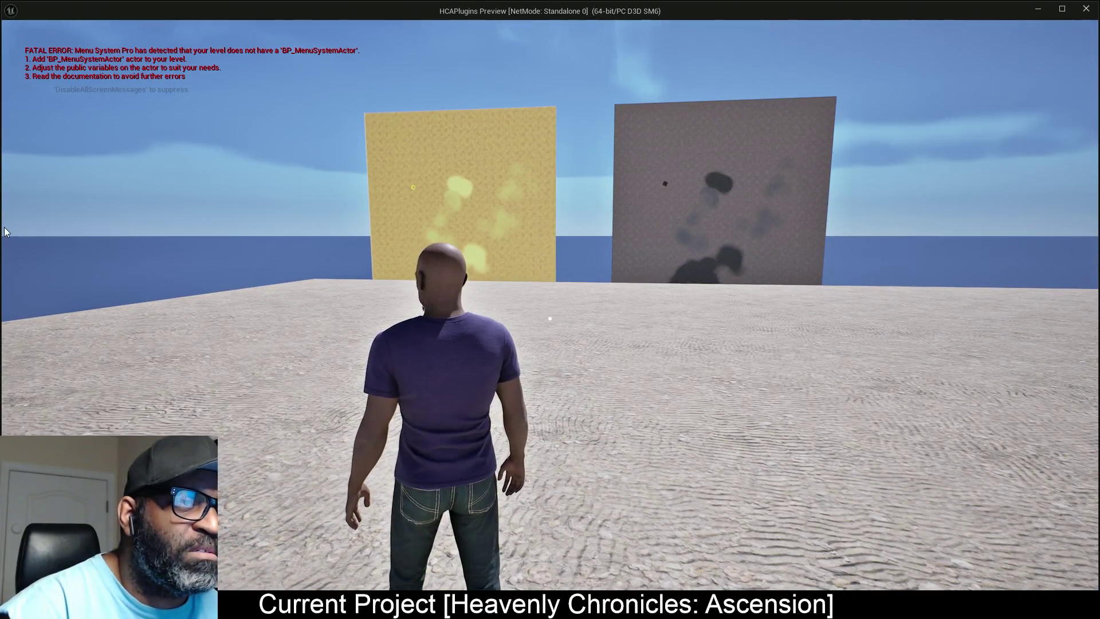
key(Escape)
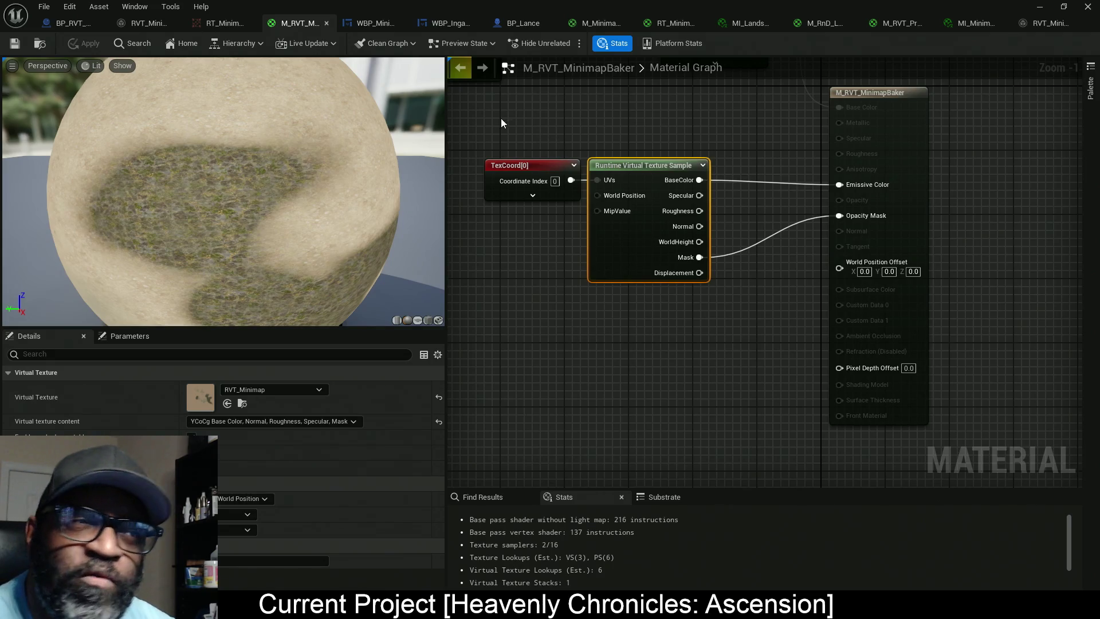
Step: Select the TexCoord and virtual texture sample nodes, reframe the material graph, then switch to BP_RVT_Minimap
mouse_move(481, 122)
mouse_down()
mouse_move(776, 321)
mouse_move(774, 344)
mouse_move(720, 350)
mouse_up()
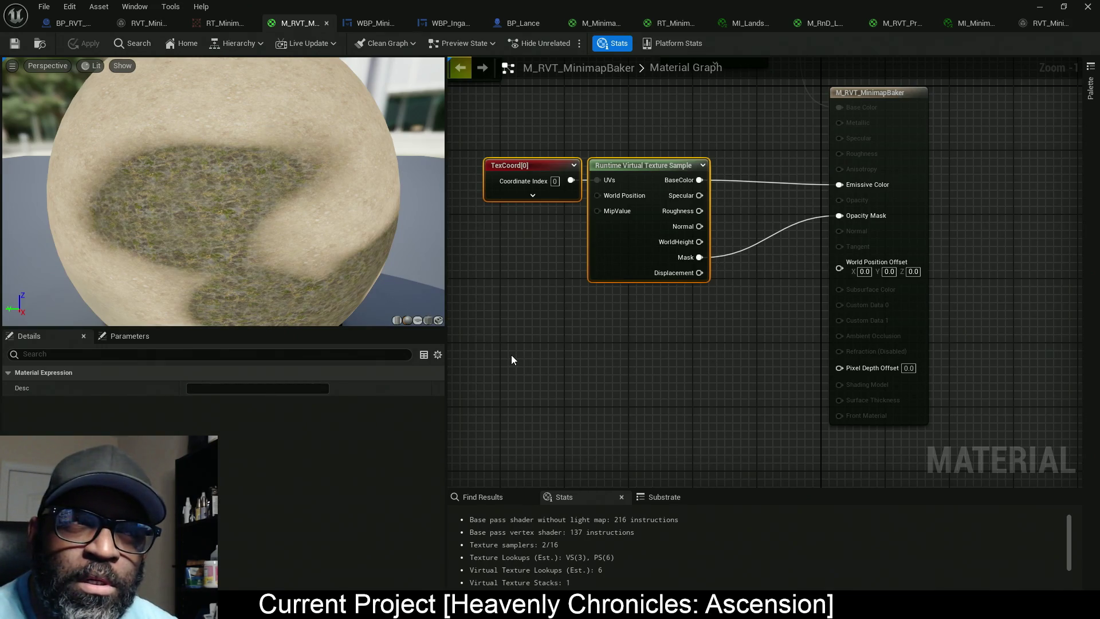
mouse_move(567, 329)
mouse_down()
mouse_move(762, 365)
mouse_move(822, 222)
mouse_move(800, 129)
mouse_up()
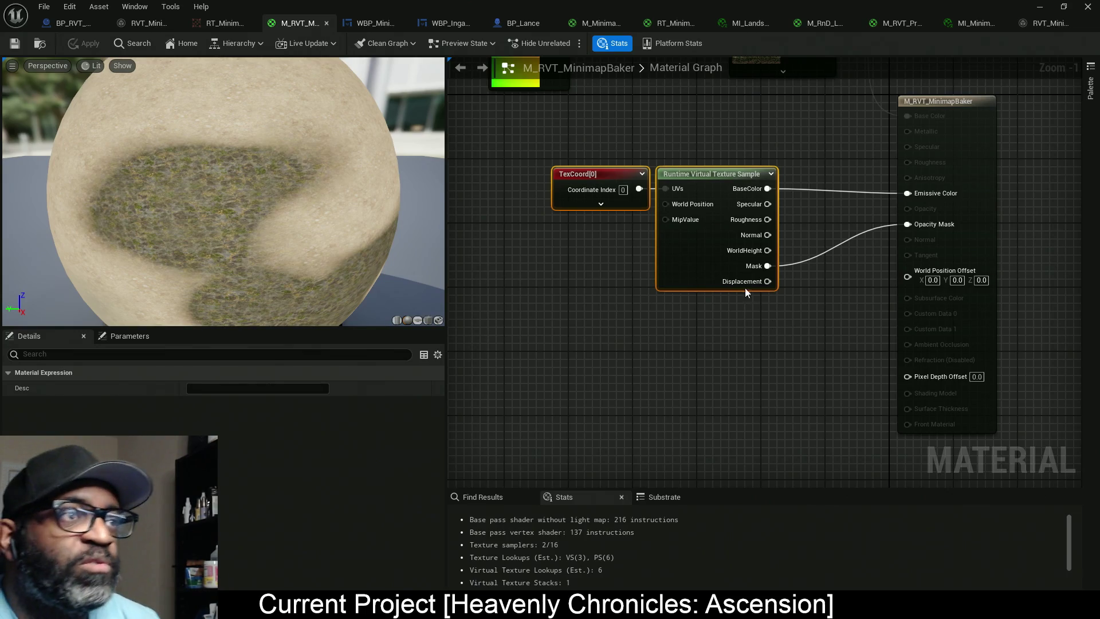
click(70, 24)
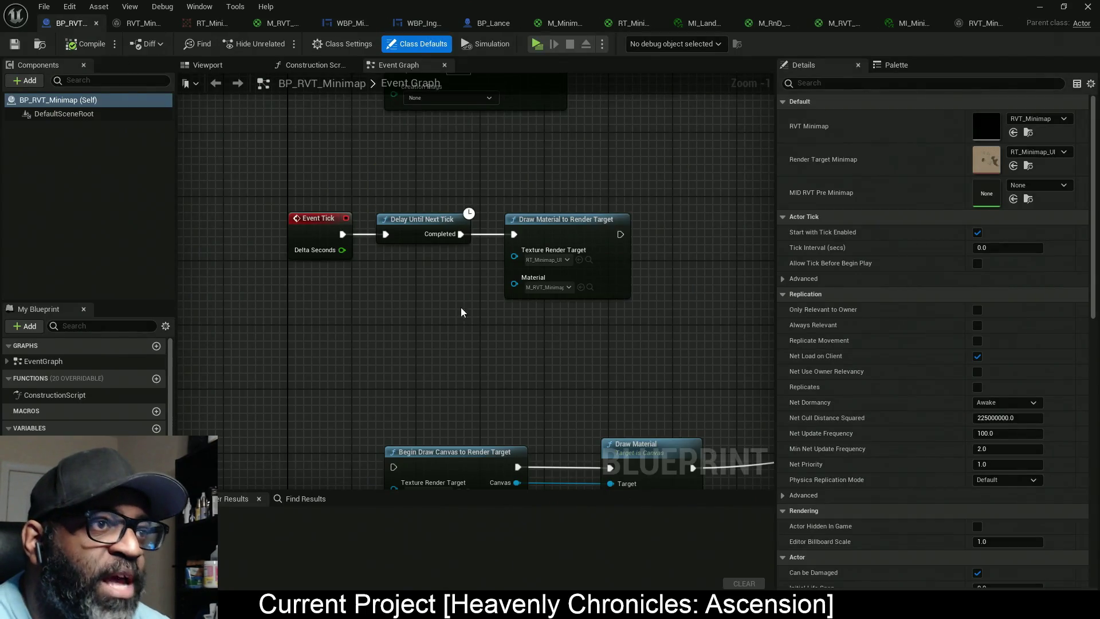
Step: Marquee-select the Draw Material to Render Target node in the BP_RVT_Minimap Event Graph
mouse_move(663, 167)
mouse_down()
mouse_move(422, 373)
mouse_move(500, 363)
mouse_move(551, 317)
mouse_up()
mouse_move(664, 189)
mouse_down()
mouse_move(634, 229)
mouse_move(478, 349)
mouse_move(493, 348)
mouse_up()
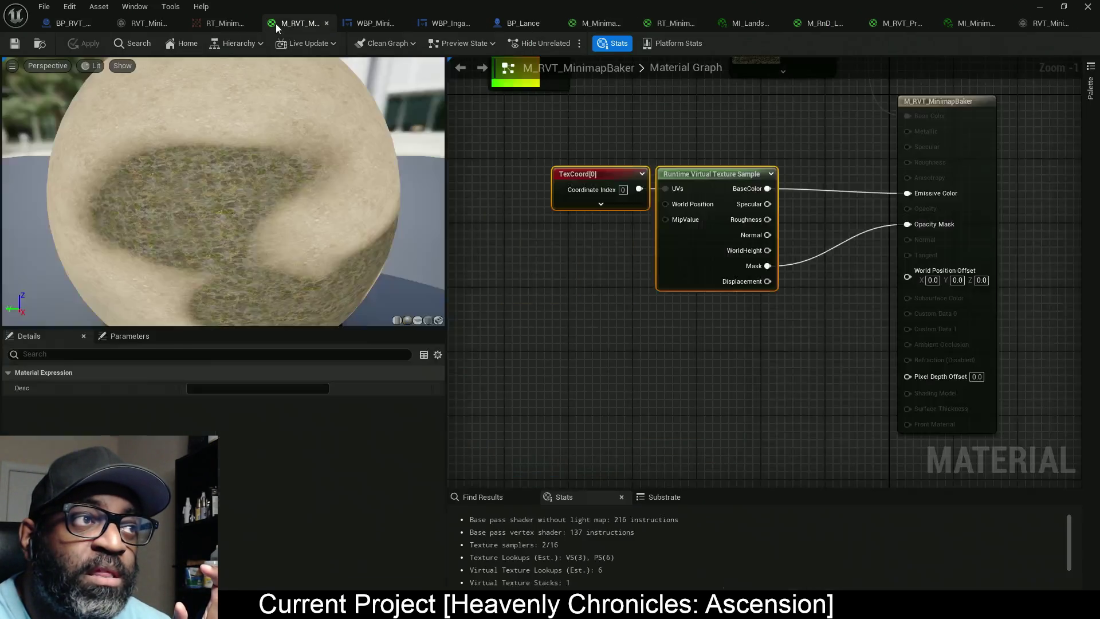
click(276, 23)
drag(769, 303, 808, 339)
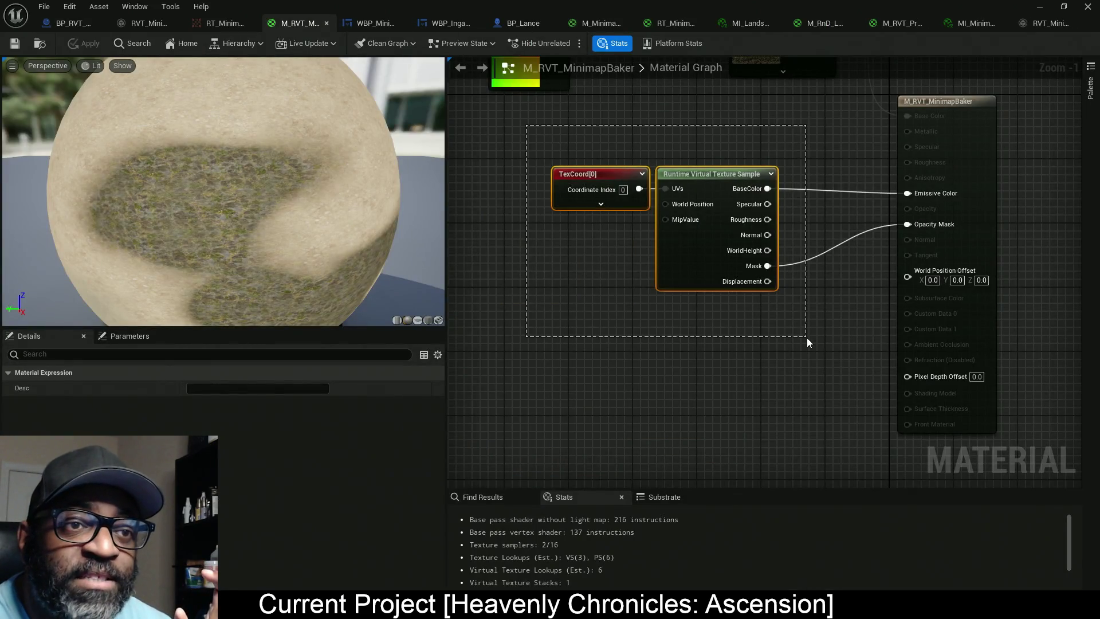
drag(656, 337, 645, 352)
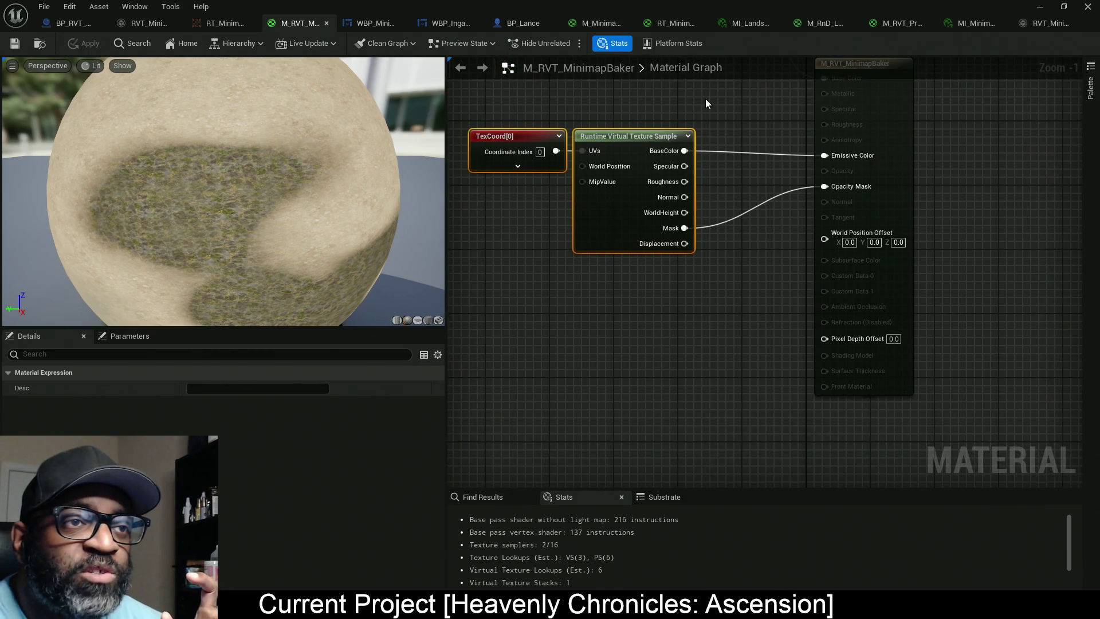
mouse_move(706, 99)
mouse_down()
mouse_move(675, 155)
mouse_move(452, 314)
mouse_up()
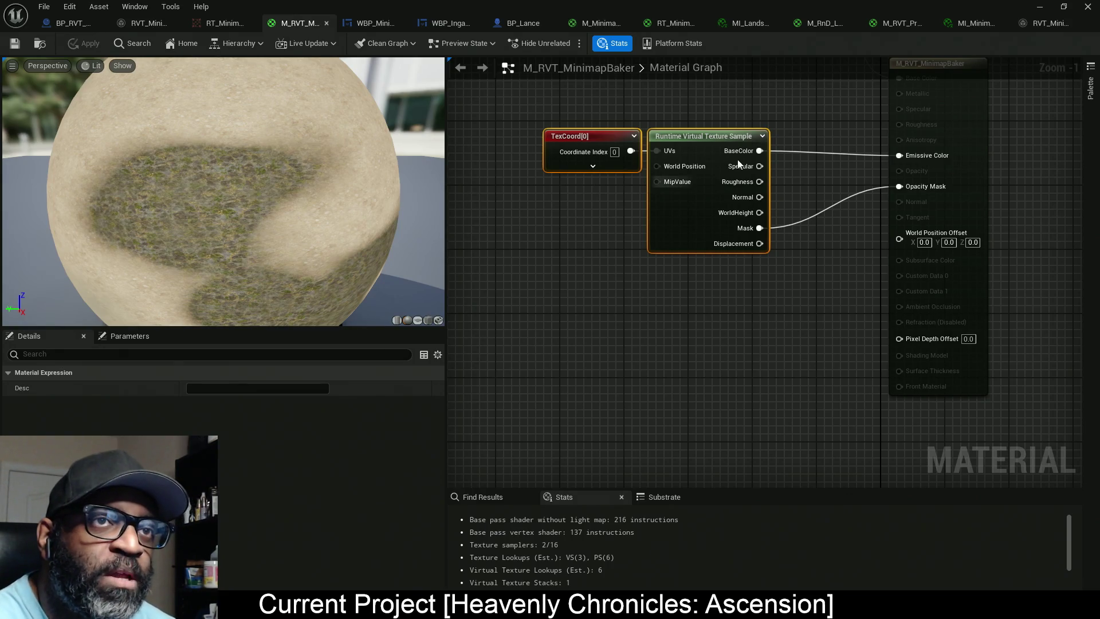
Step: Change the RT_Minimap_UI render target format from RTF RGBA8 SRGB to RTF RGBA8
click(223, 23)
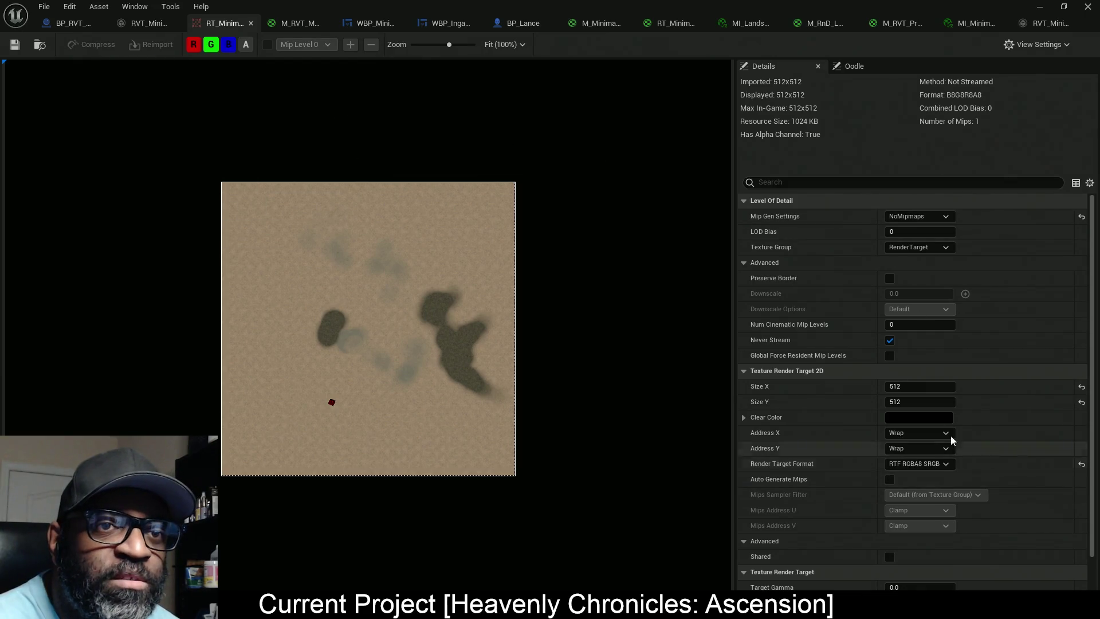
click(934, 464)
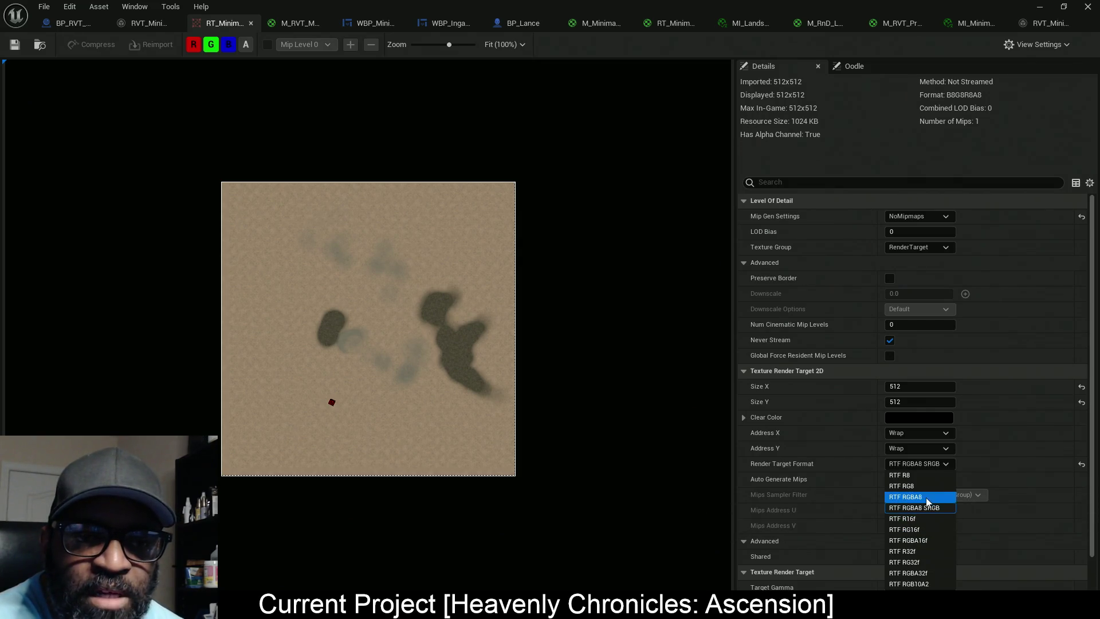
key(Escape)
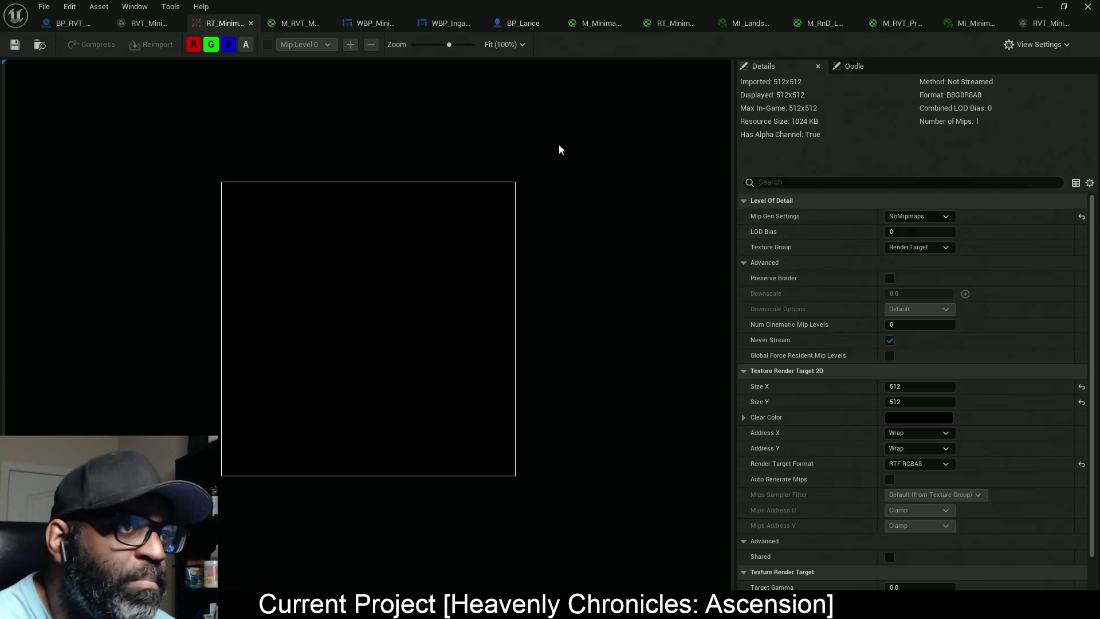
Step: Walk the character forward toward the walls, then stop the play-test to return to the editor
key(w)
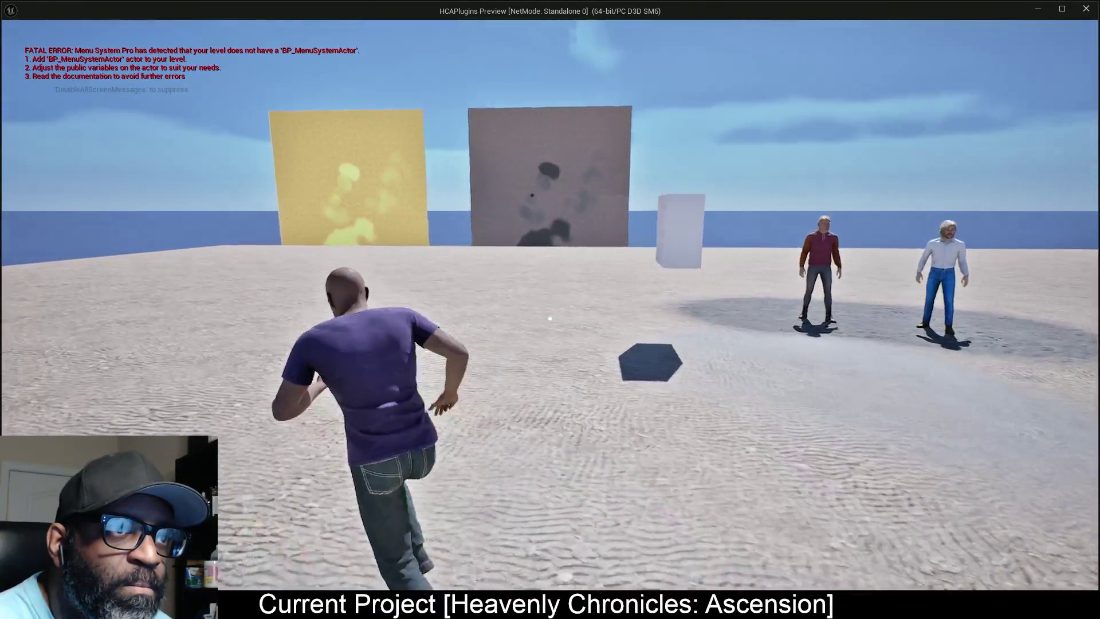
key(w)
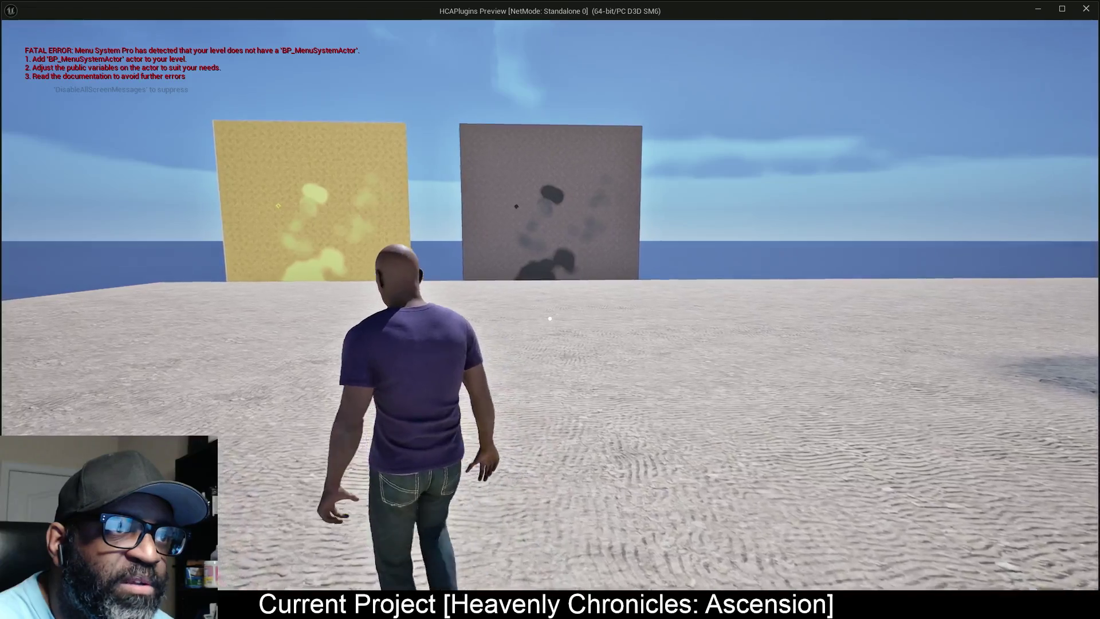
key(Escape)
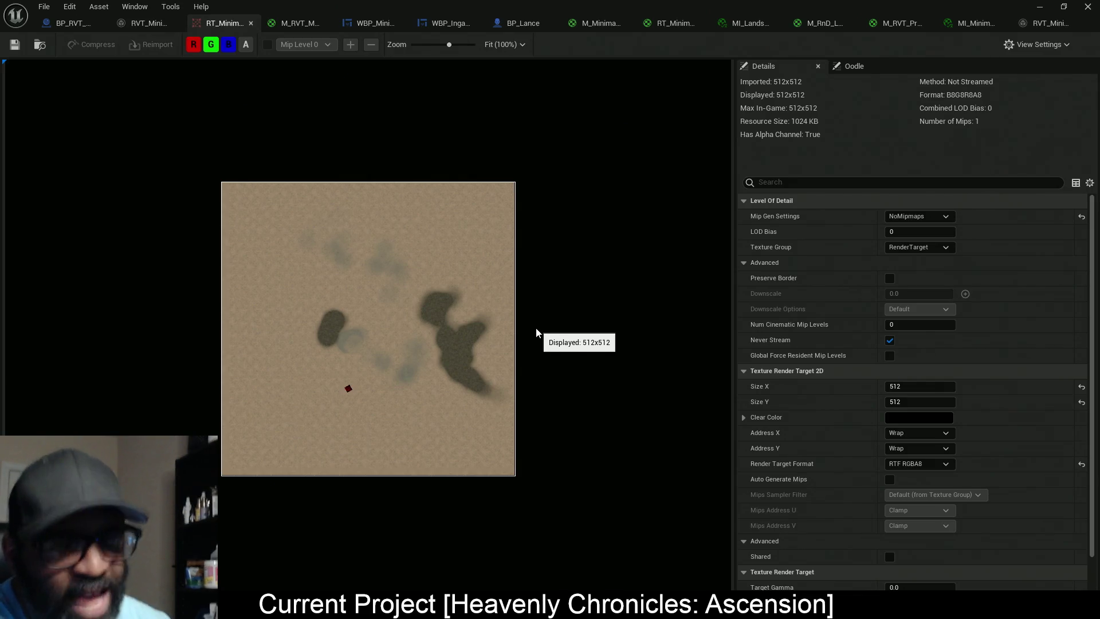
Step: Select the TexCoord and RVT sample nodes in M_RVT_MinimapBaker, then Draw Material to Render Target in BP_RVT_Minimap
click(295, 23)
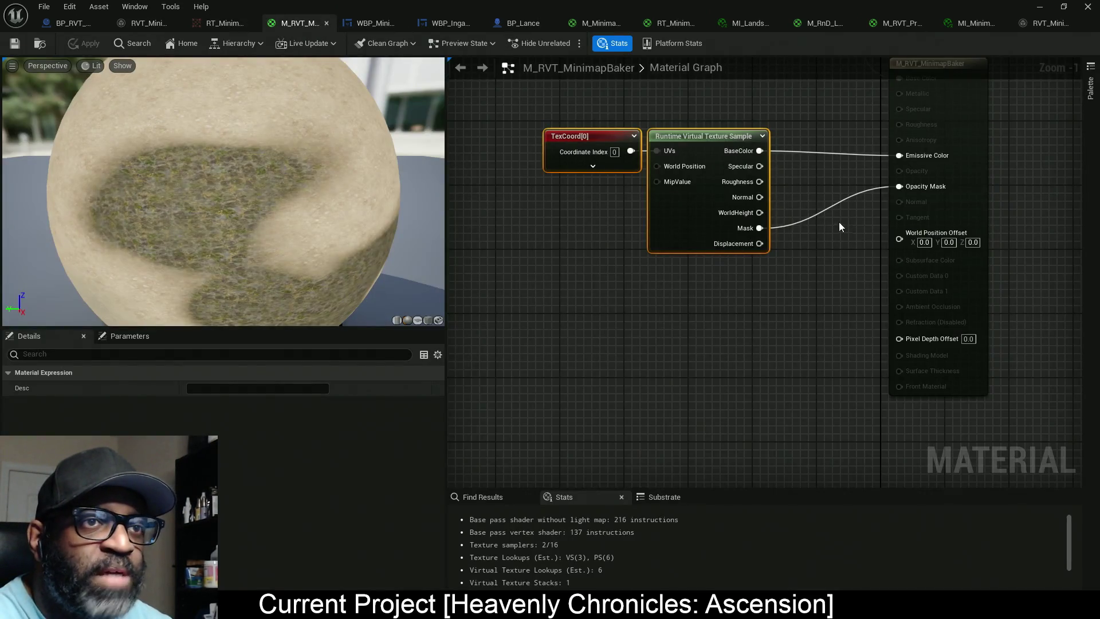
drag(810, 114, 534, 297)
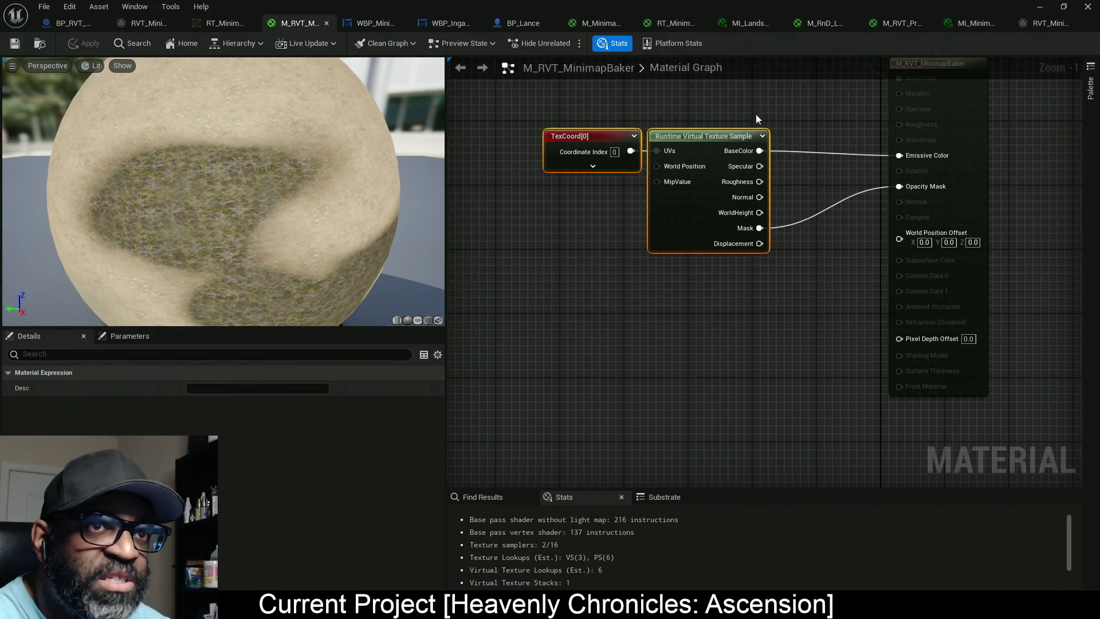
click(69, 23)
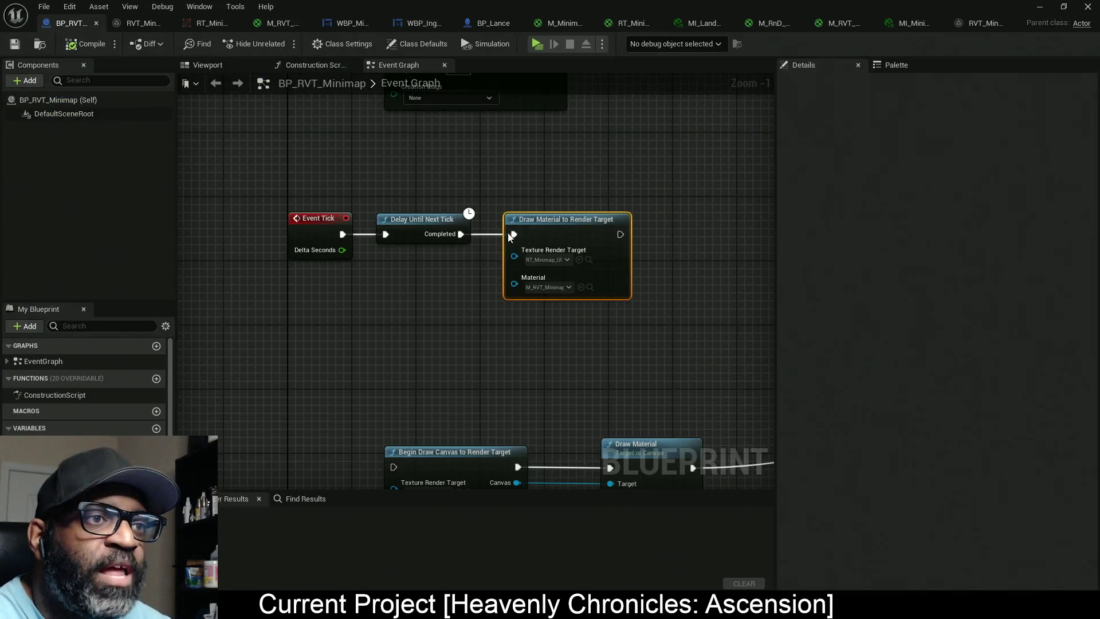
drag(700, 172, 490, 368)
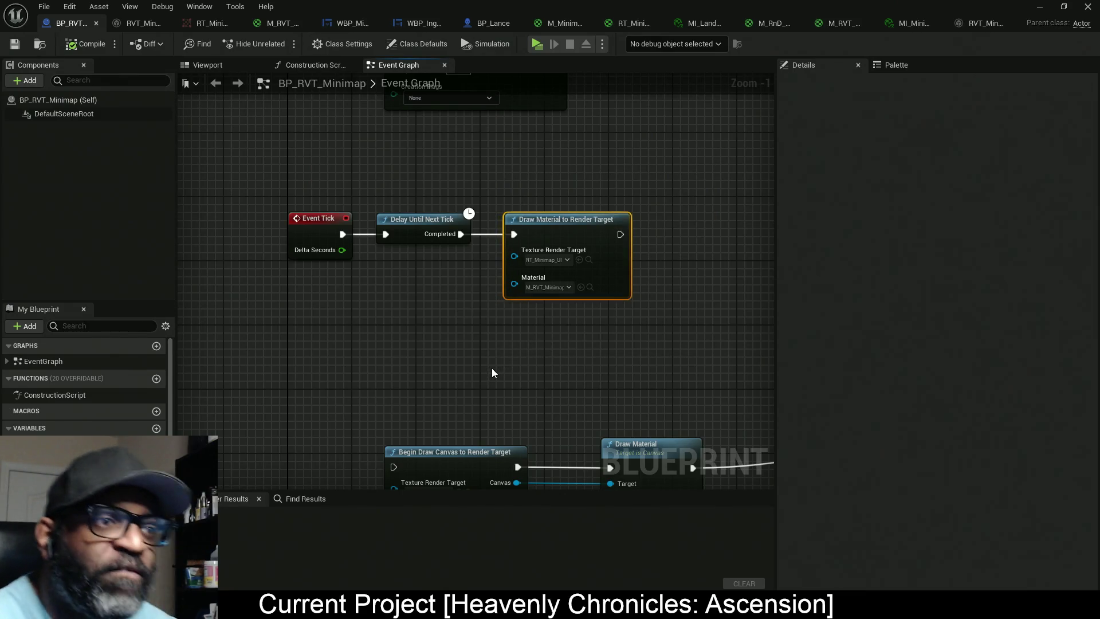